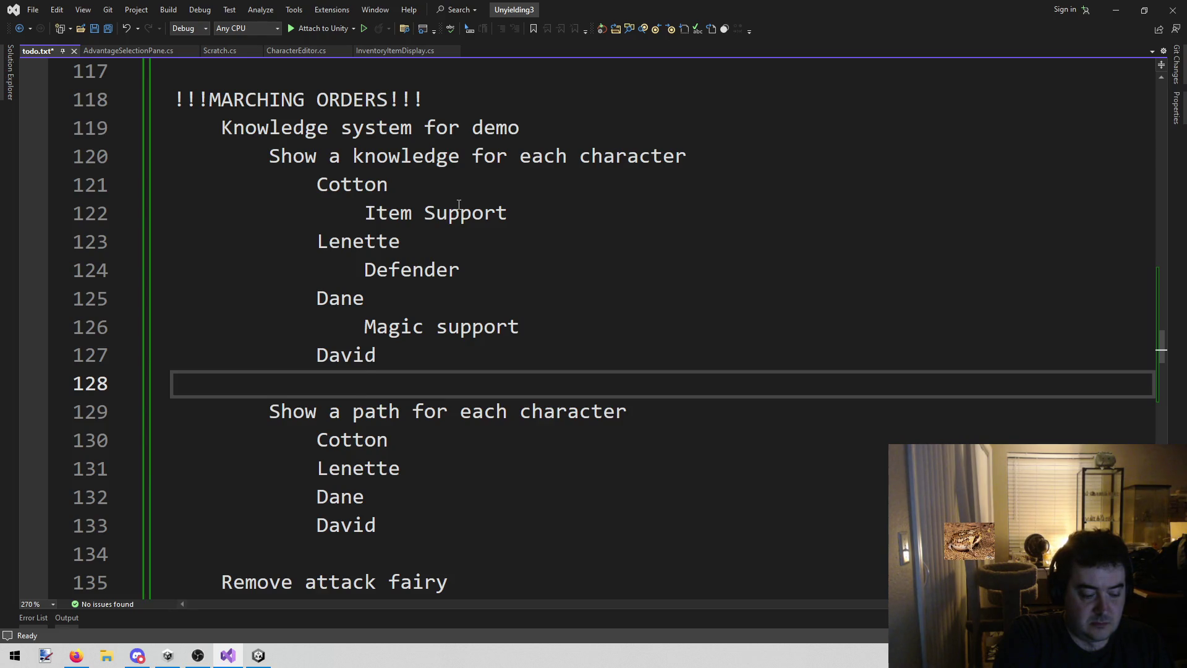
# Enter 'Fire magic' as David's knowledge entry in todo.txt
pyautogui.write('Fire magic')
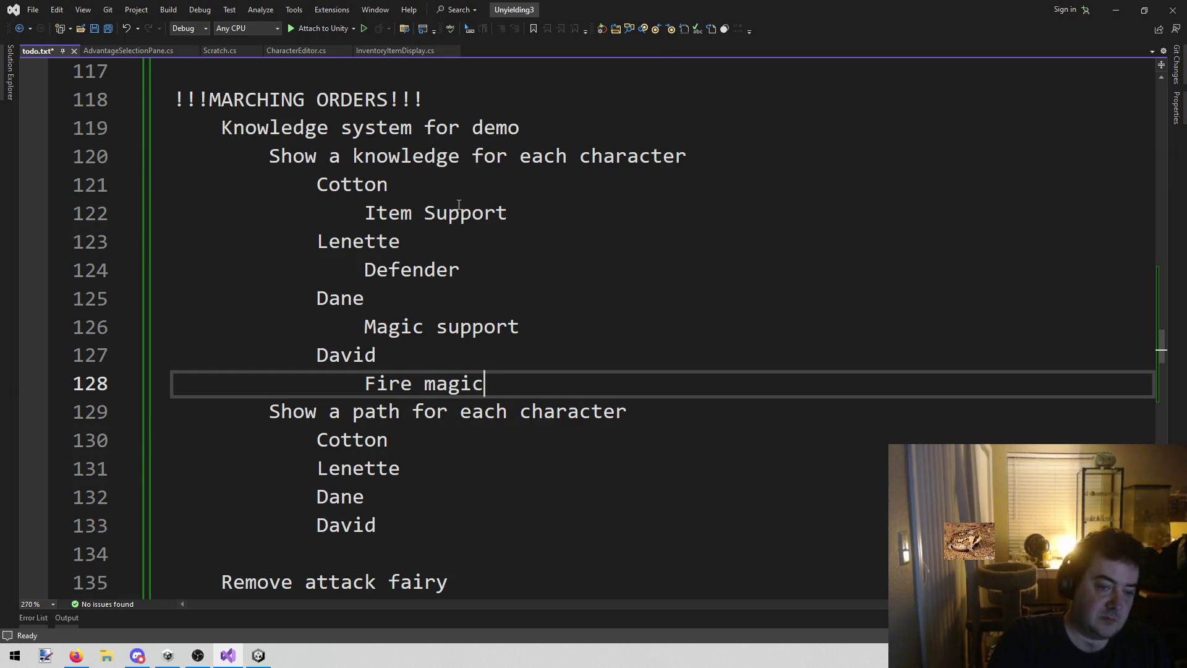
pyautogui.press('Down')
pyautogui.press('Down')
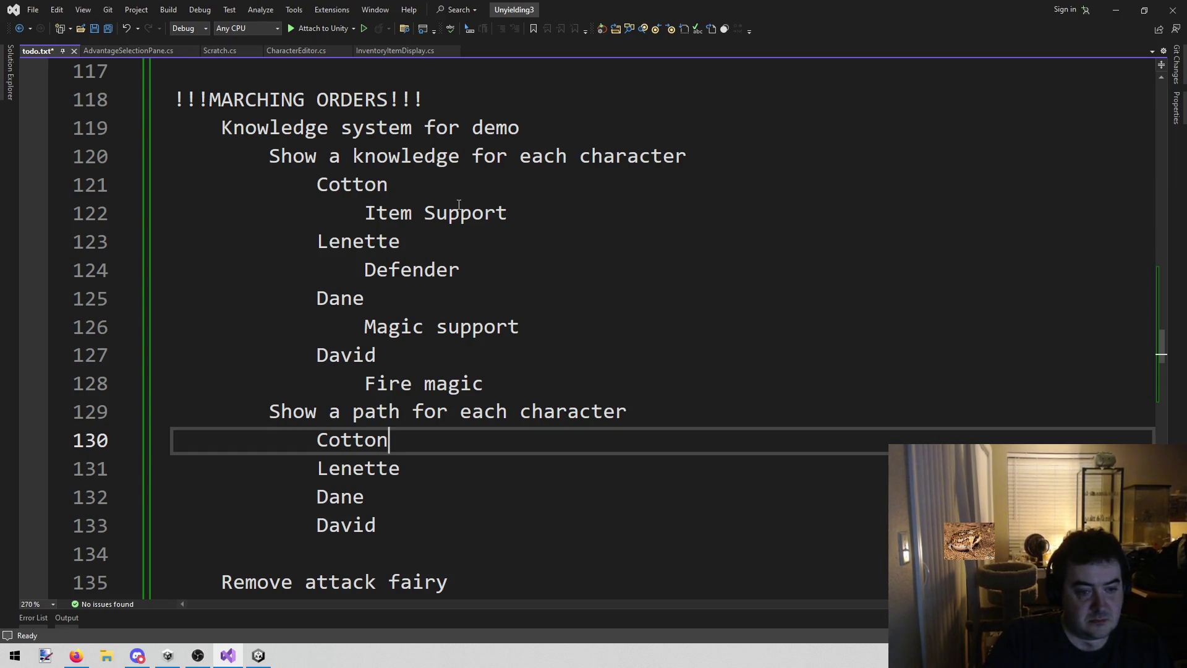
# Add Potion bag and Quiver as indented entries under Cotton
pyautogui.press('Return')
pyautogui.press('Tab')
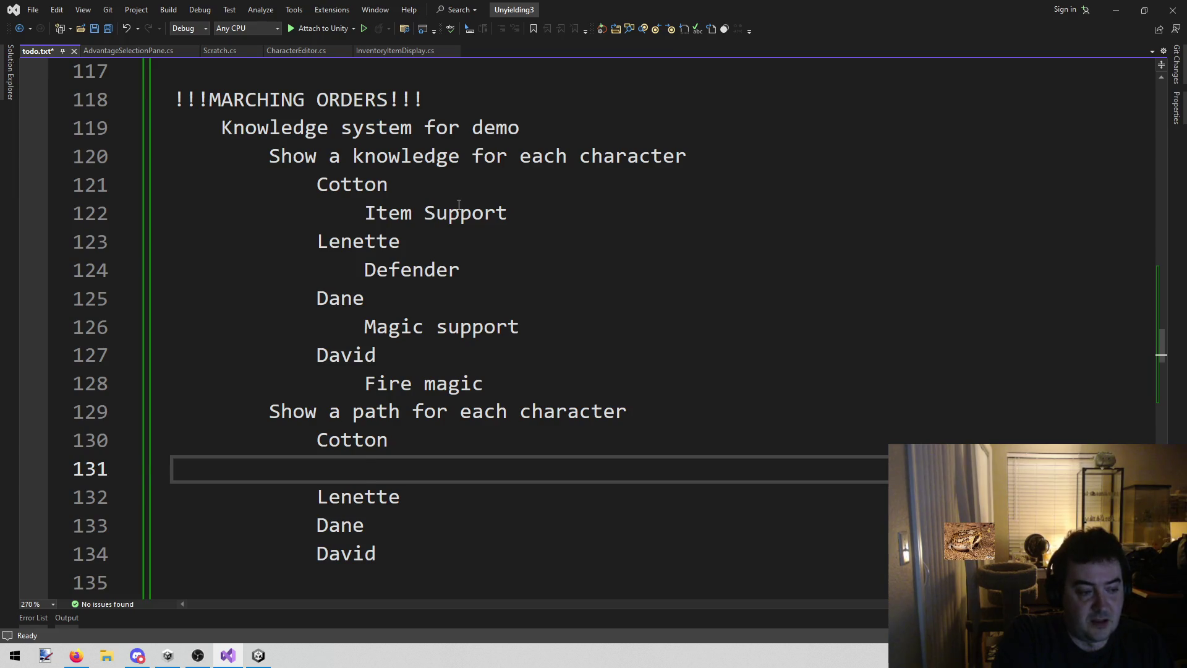
pyautogui.write('Potion bag')
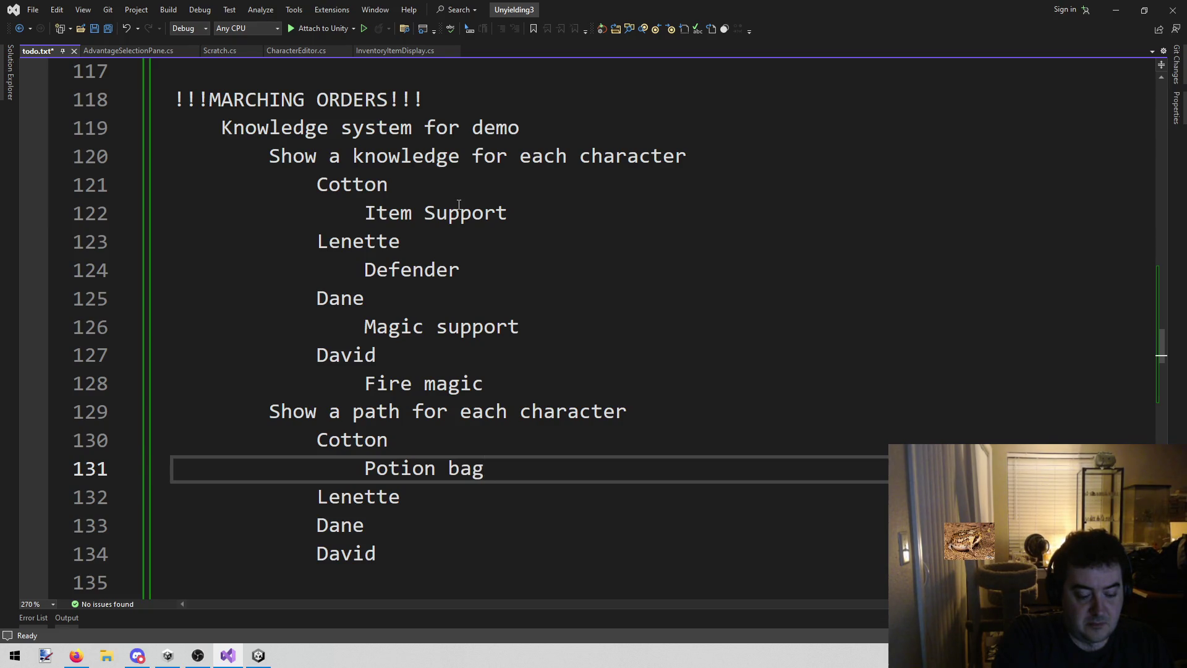
pyautogui.press('Return')
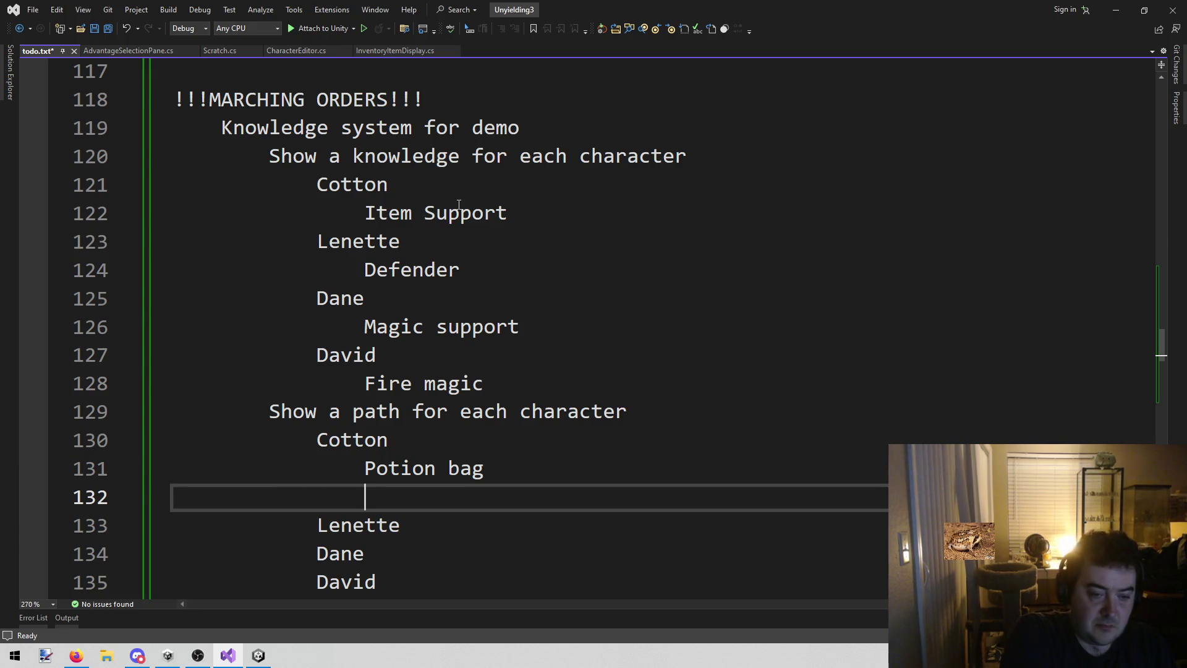
pyautogui.write('Quiver')
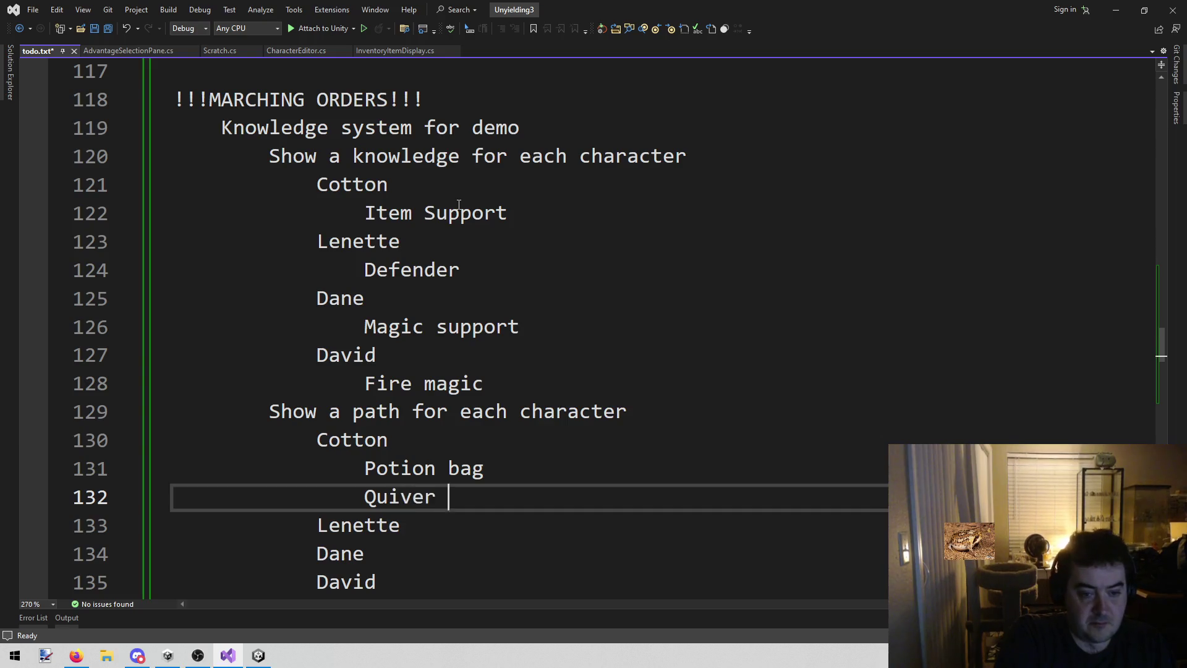
pyautogui.press('BackSpace')
pyautogui.press('Up')
pyautogui.press('End')
pyautogui.press('Return')
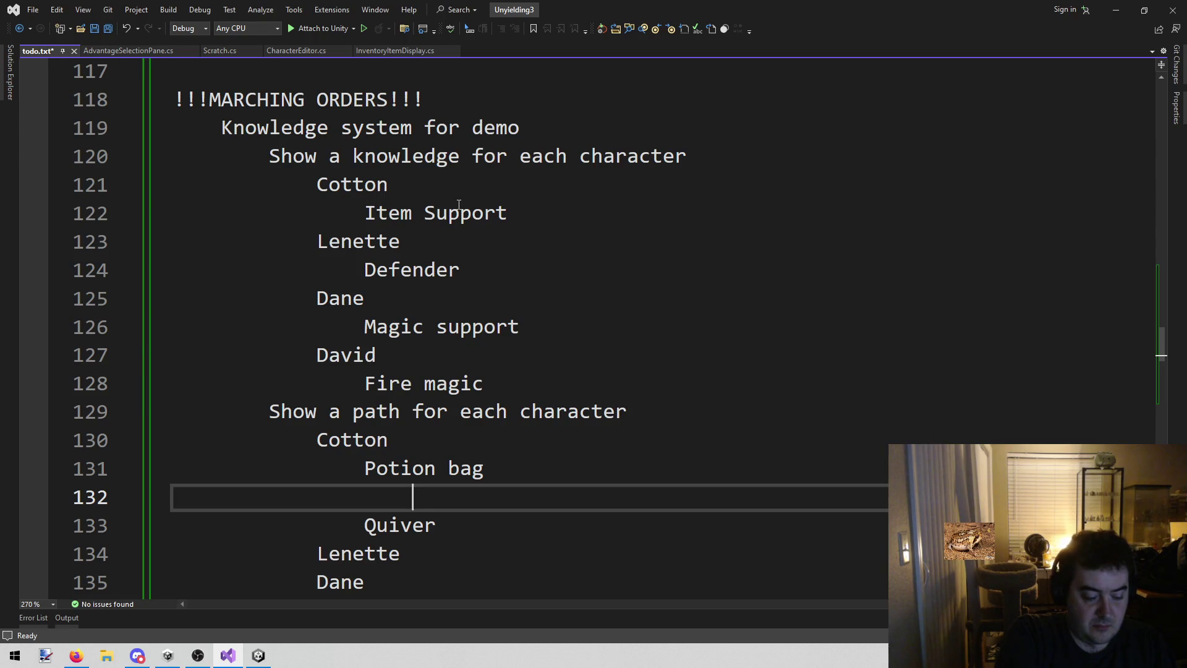
# Add the note 'first 3 potions cost weight' under Potion bag
pyautogui.write('B')
pyautogui.press('BackSpace')
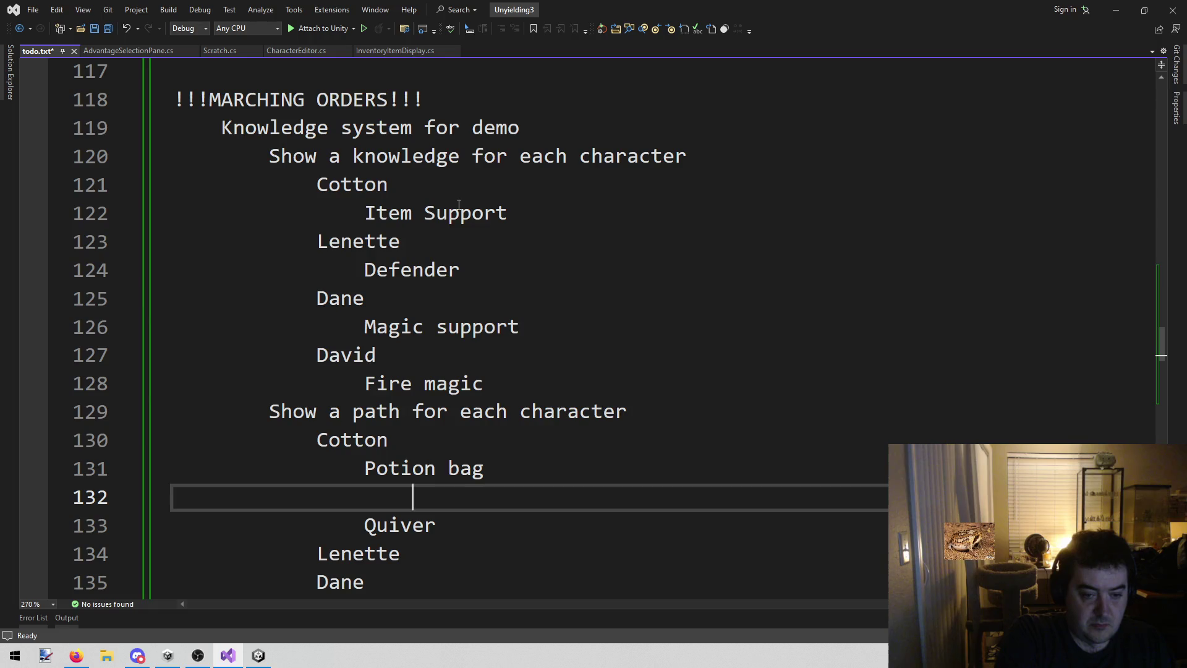
pyautogui.write('first 3 potio')
pyautogui.write('ns cost ')
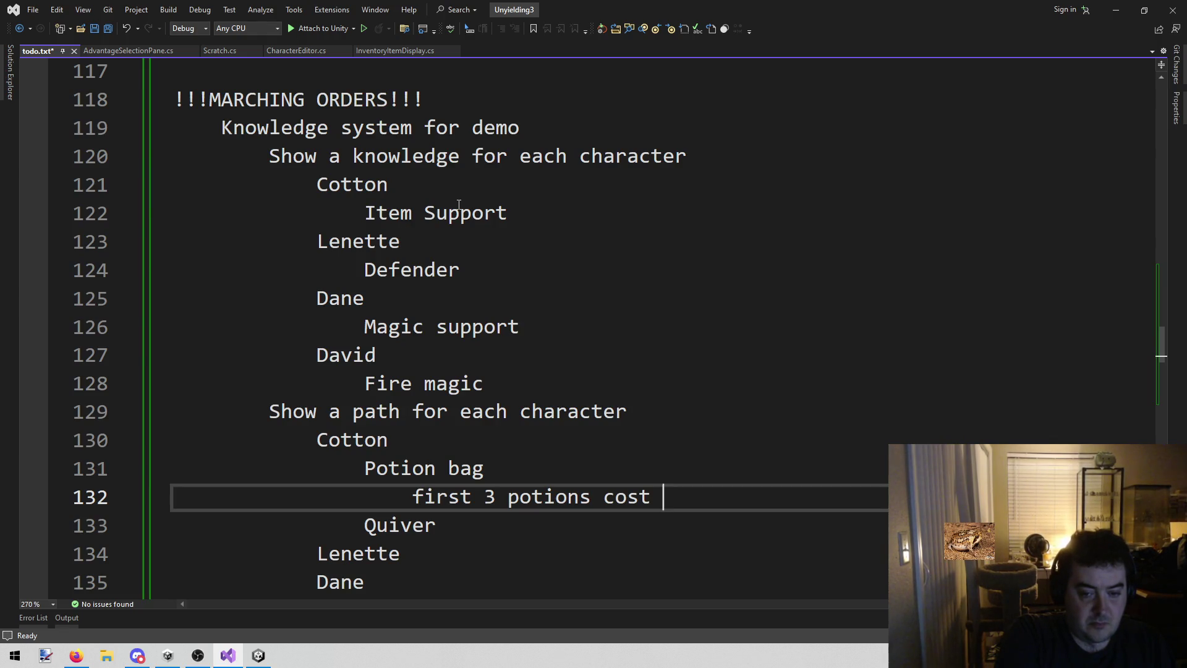
pyautogui.write('adv')
pyautogui.press('BackSpace')
pyautogui.press('BackSpace')
pyautogui.press('BackSpace')
pyautogui.write('weight')
# Add 'First 3 ammos have no weight' under Quiver, replacing 'bolts' with 'ammos'
pyautogui.press('Down')
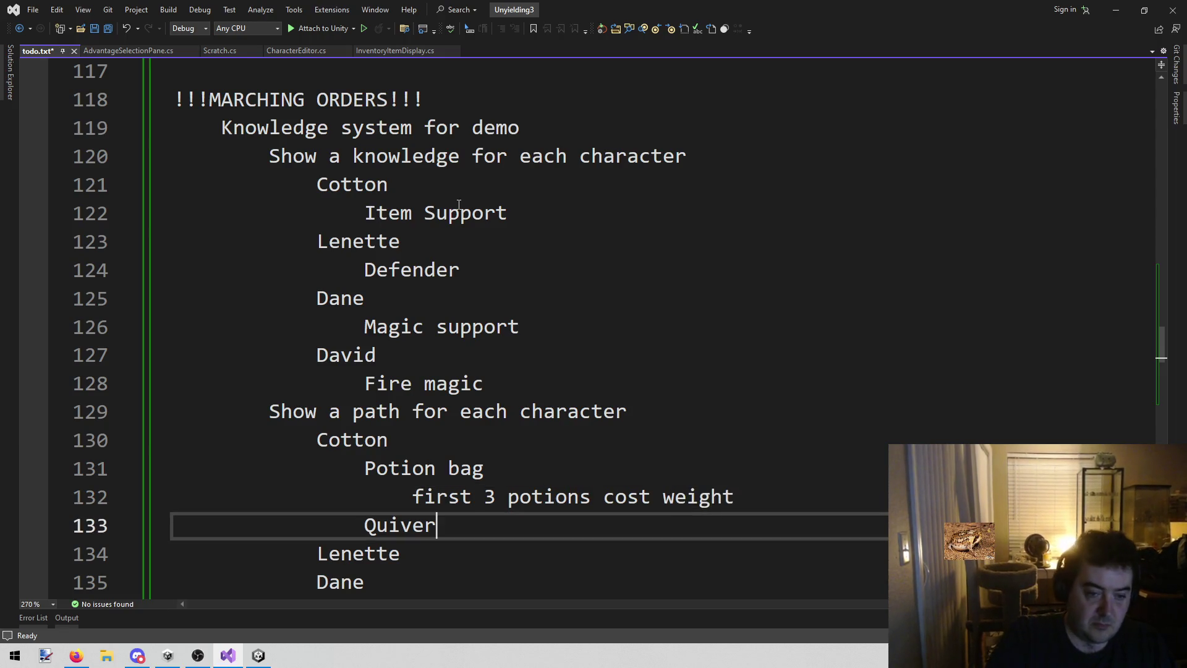
pyautogui.press('Return')
pyautogui.press('Tab')
pyautogui.write('First 3 ')
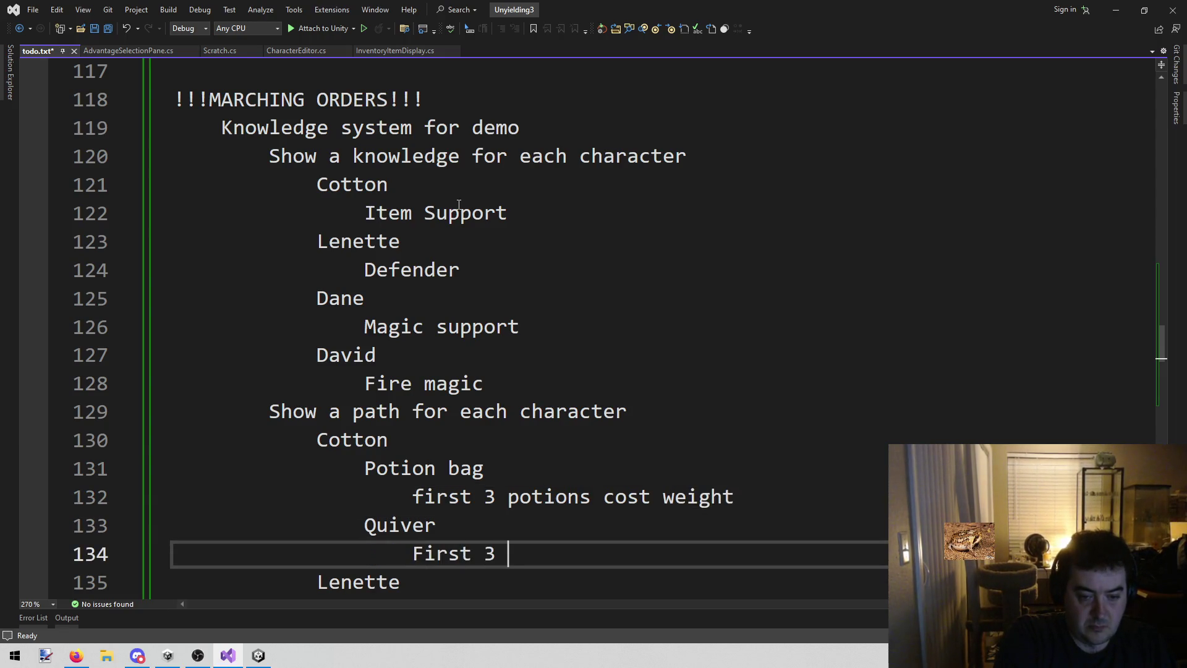
pyautogui.write('bolts have ')
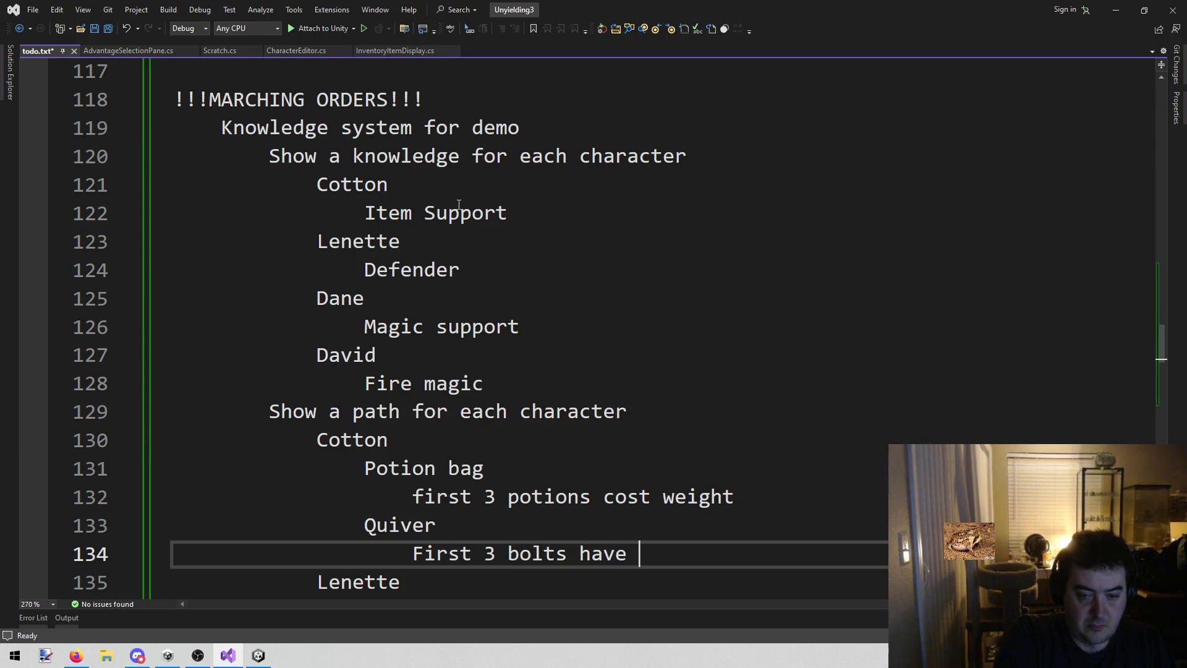
pyautogui.write('no weight')
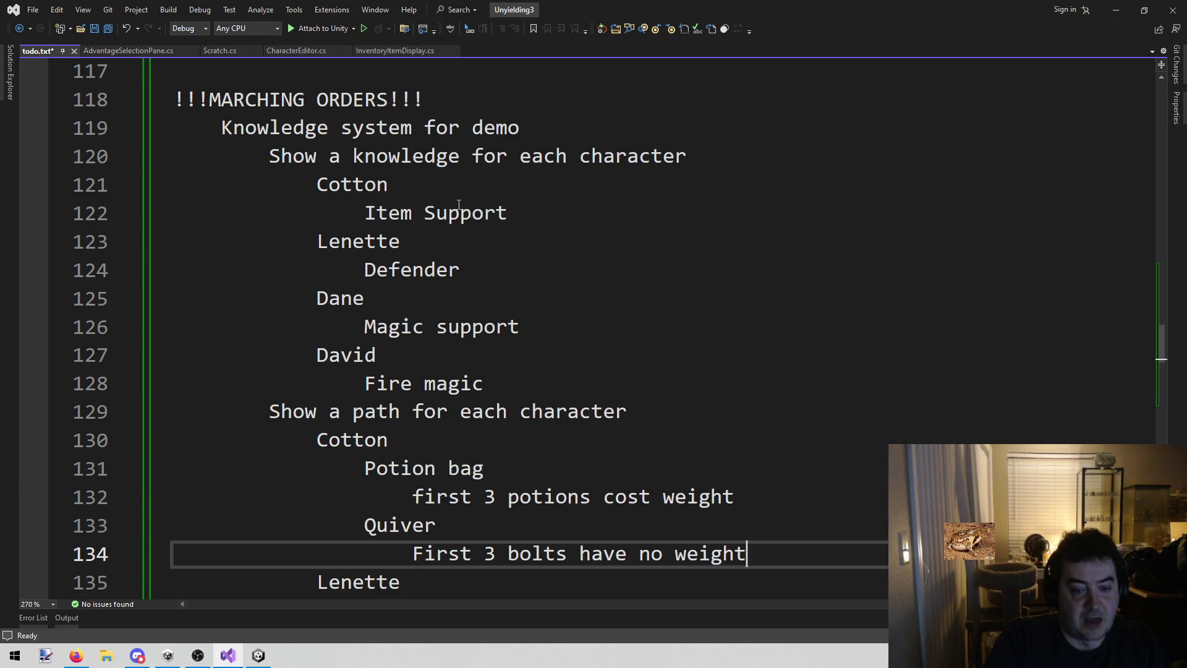
pyautogui.hotkey('ctrl', 'Left')
pyautogui.hotkey('ctrl', 'Left')
pyautogui.hotkey('ctrl', 'Left')
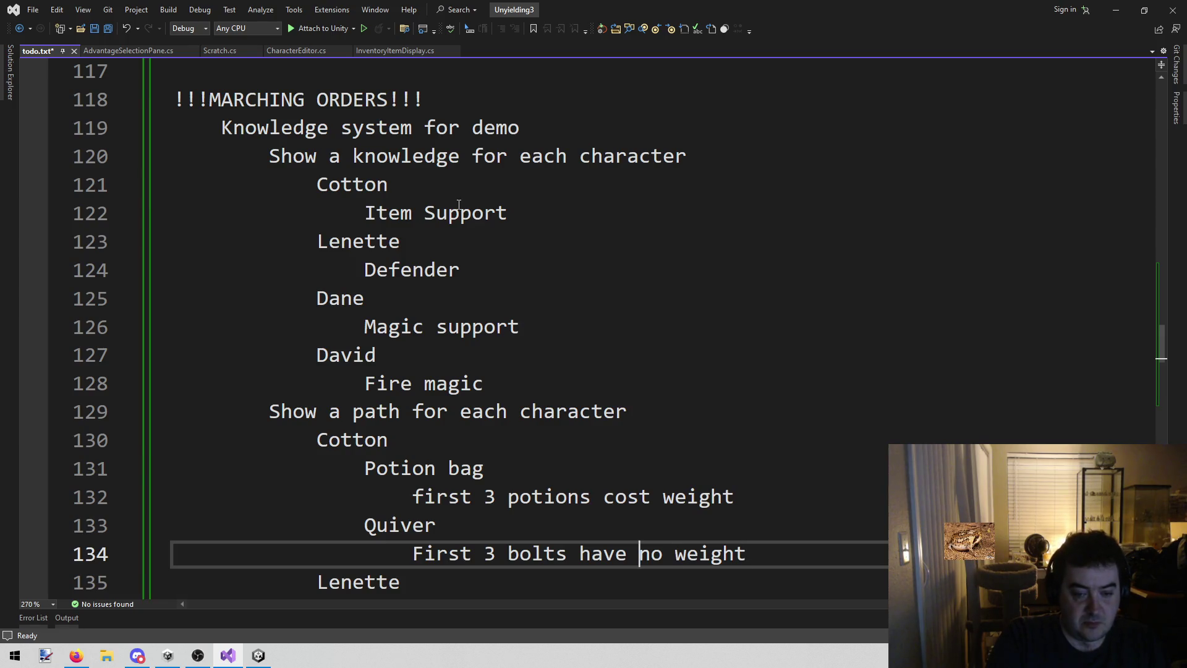
pyautogui.hotkey('ctrl', 'shift', 'Right')
pyautogui.hotkey('shift', 'Left')
pyautogui.write('ammos')
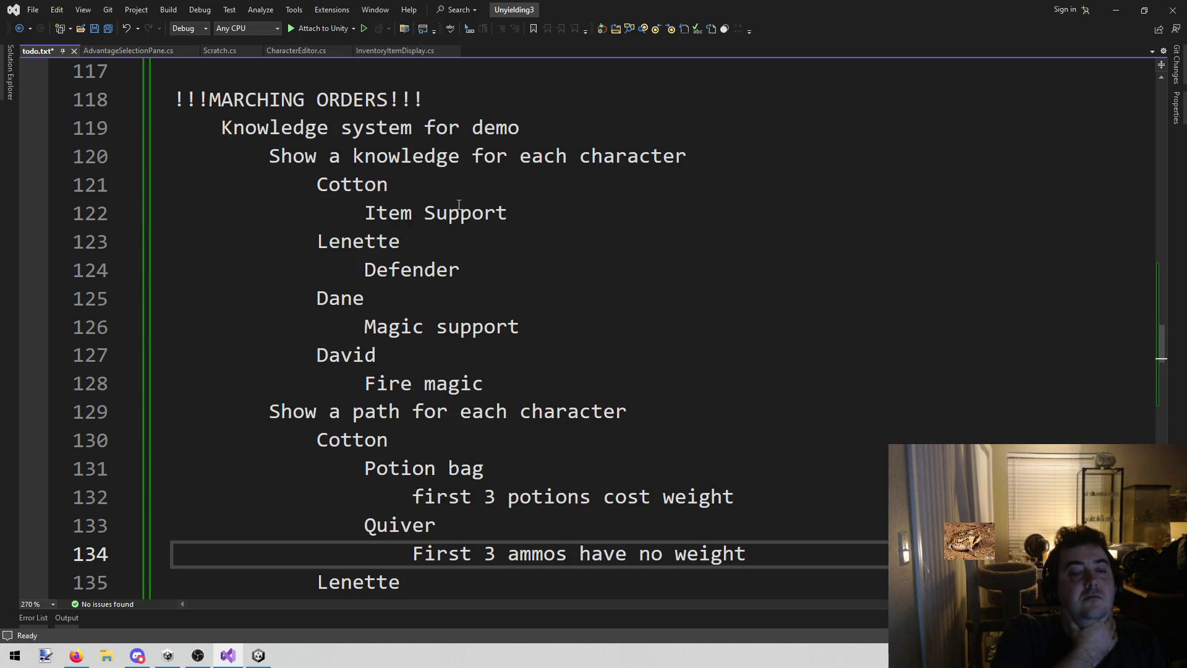
# Check the Quiver note line, then move down to Lenette in the path list
pyautogui.press('Down')
pyautogui.press('Down')
pyautogui.press('Down')
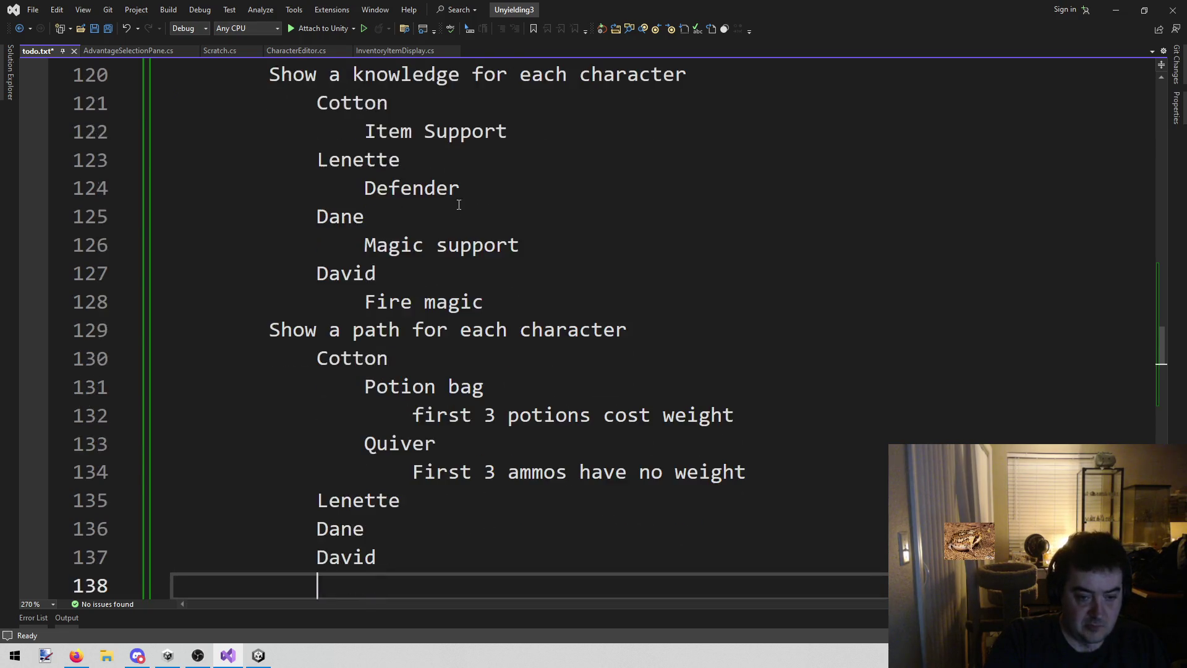
pyautogui.press('Up')
pyautogui.press('Up')
pyautogui.press('Up')
pyautogui.hotkey('shift', 'Home')
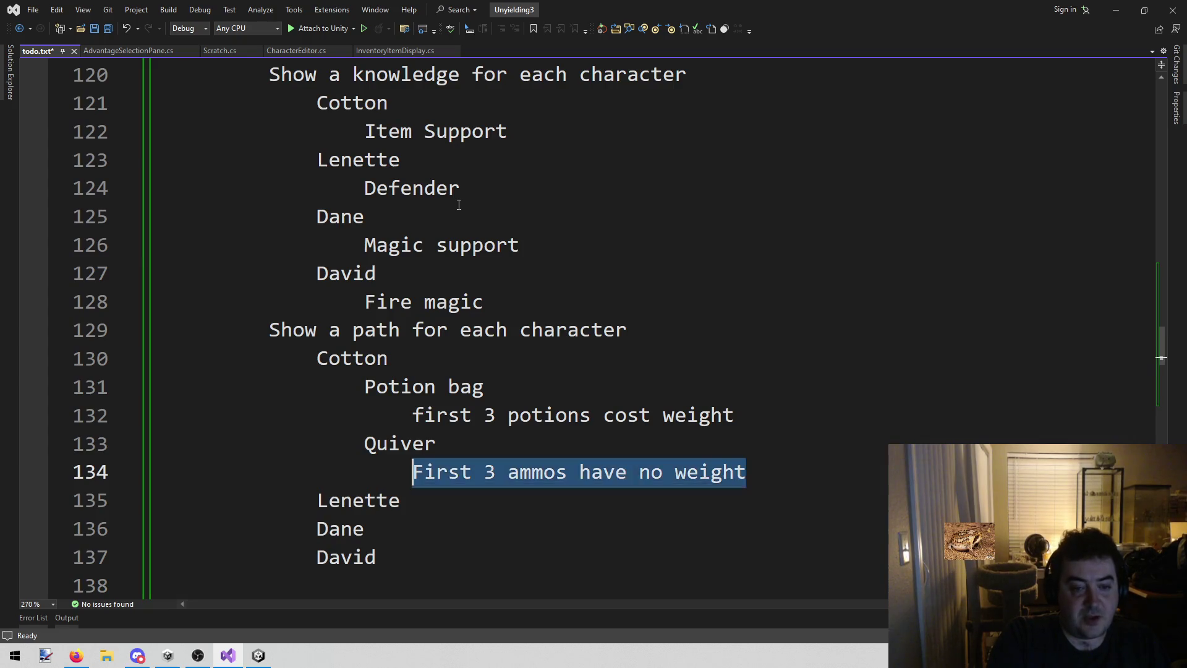
pyautogui.hotkey('shift', 'End')
pyautogui.hotkey('shift', 'Home')
pyautogui.press('End')
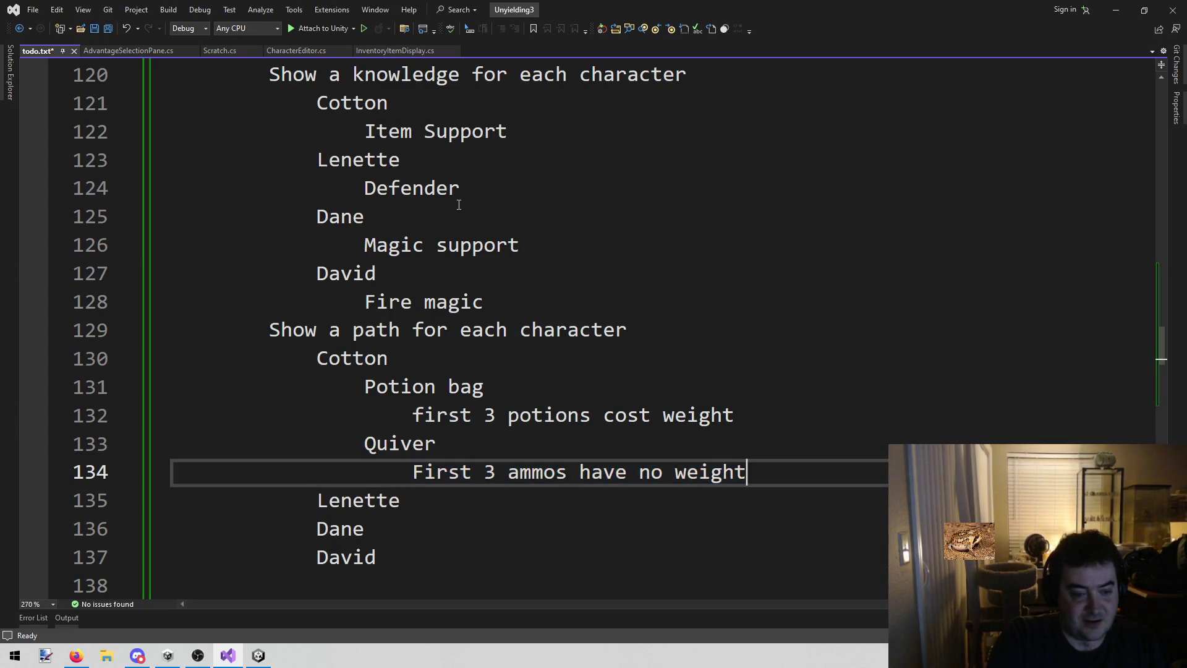
pyautogui.press('Down')
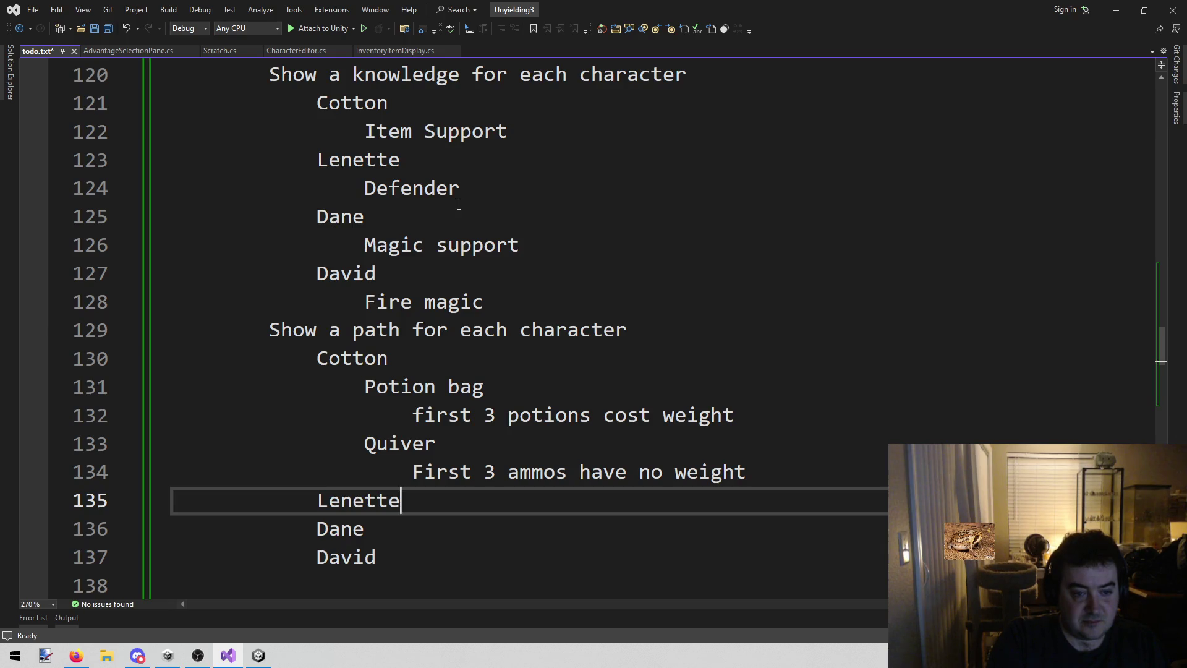
# Open an indented blank line beneath Lenette and glance back over the notes above
pyautogui.press('Return')
pyautogui.press('Tab')
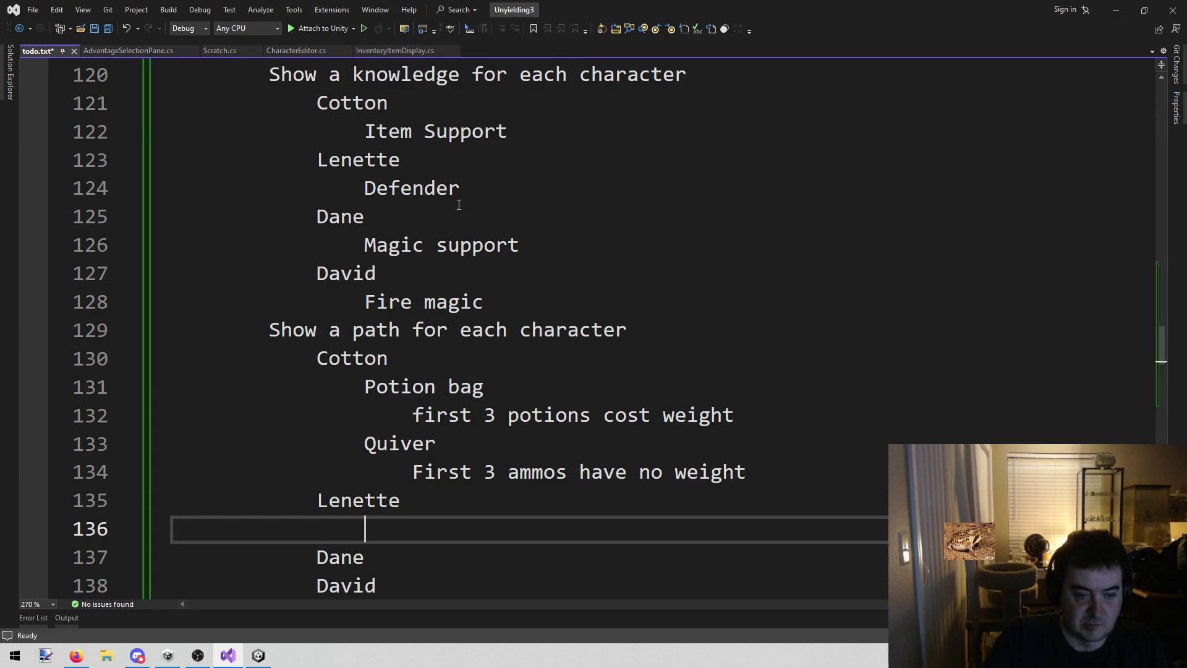
pyautogui.scroll(4, 433, 210)
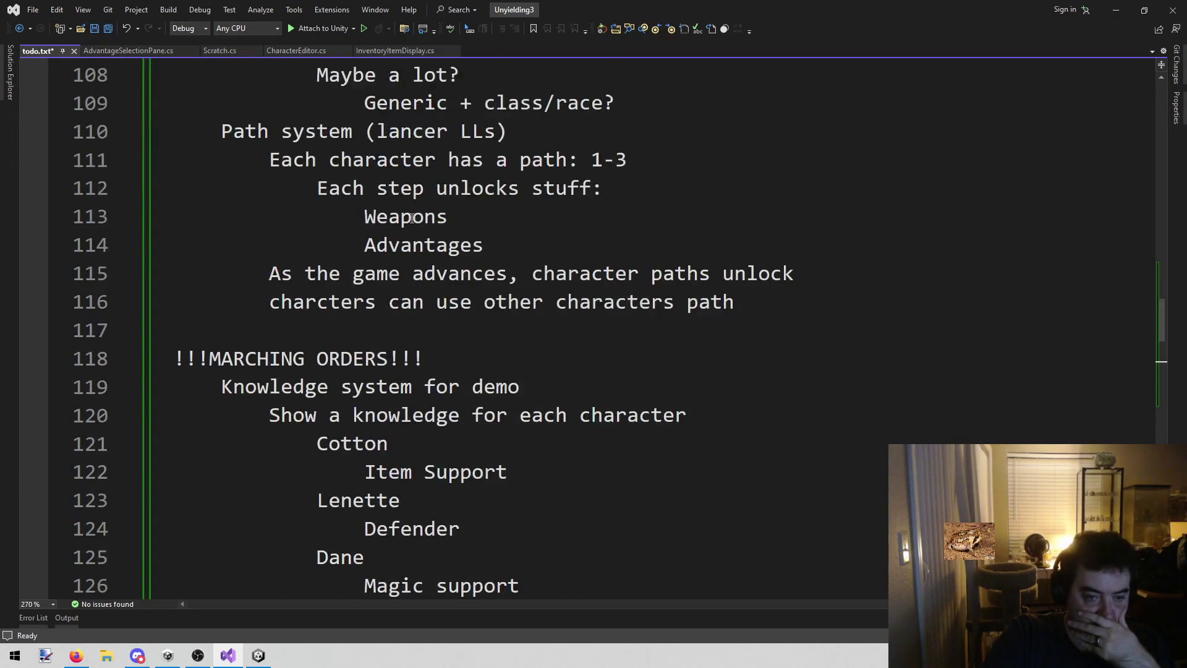
pyautogui.scroll(-5, 411, 218)
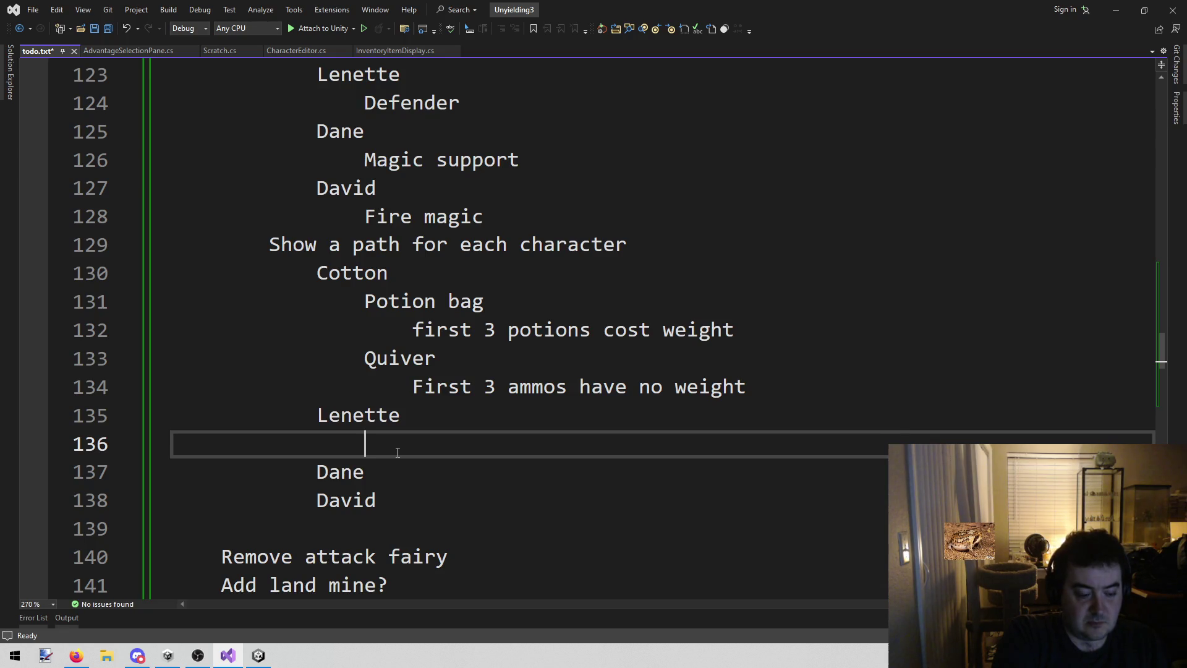
# List Better shield and Cool sword under Lenette
pyautogui.write('Better shield')
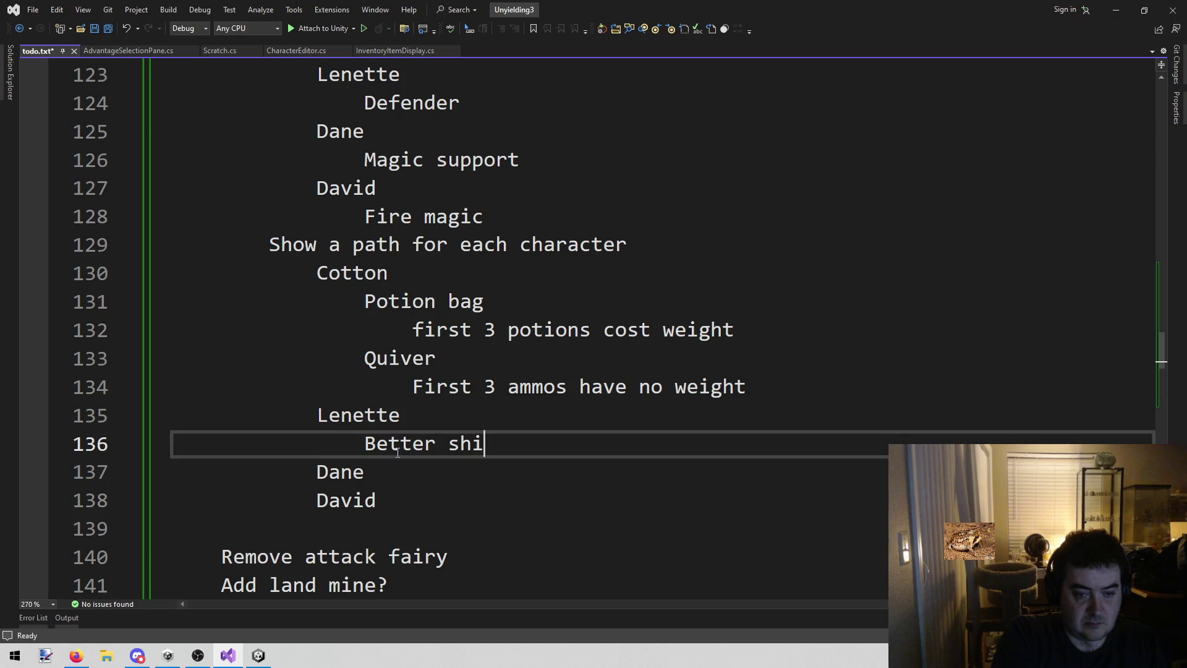
pyautogui.press('Return')
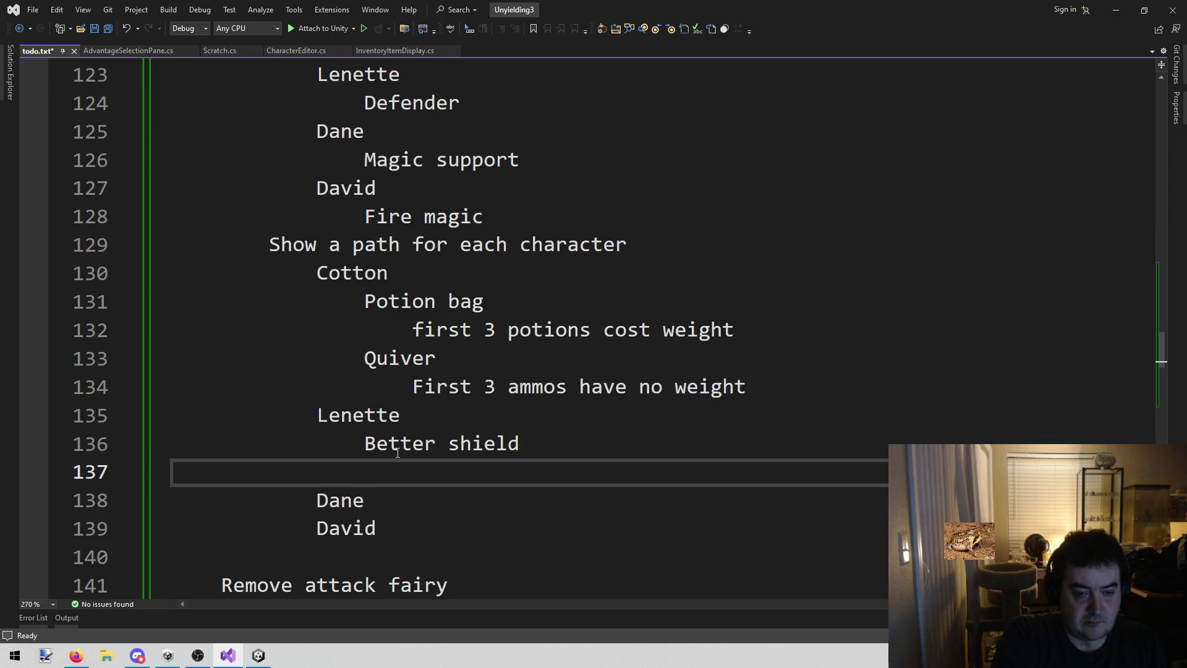
pyautogui.press('Up')
pyautogui.hotkey('shift', 'End')
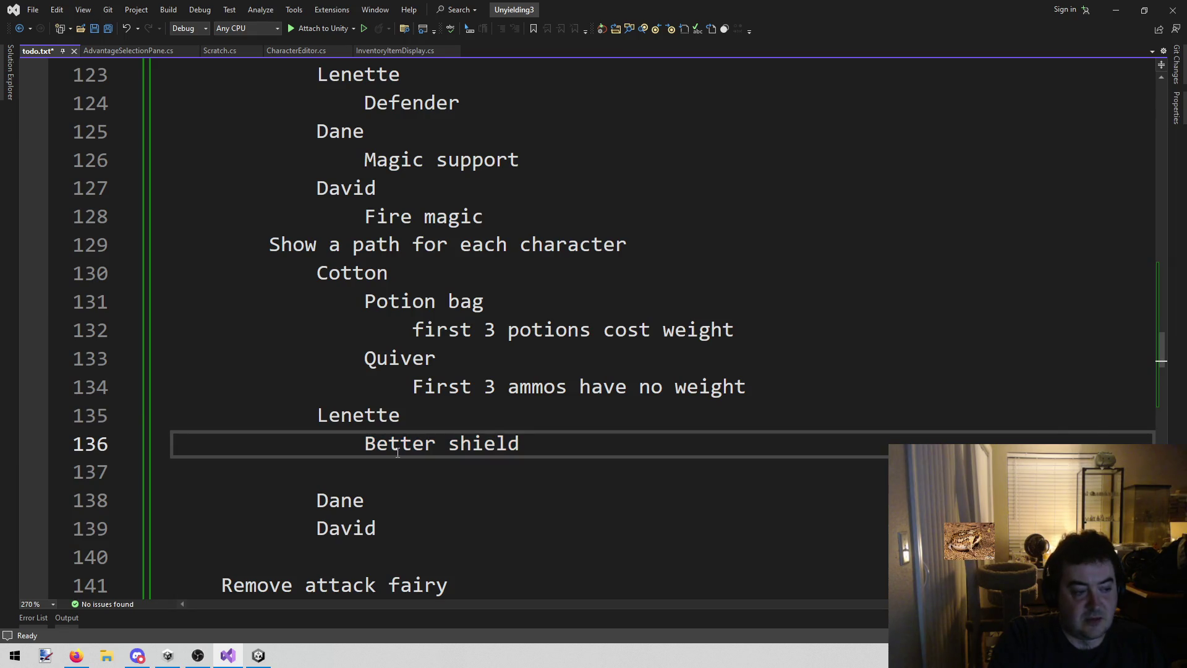
pyautogui.press('Down')
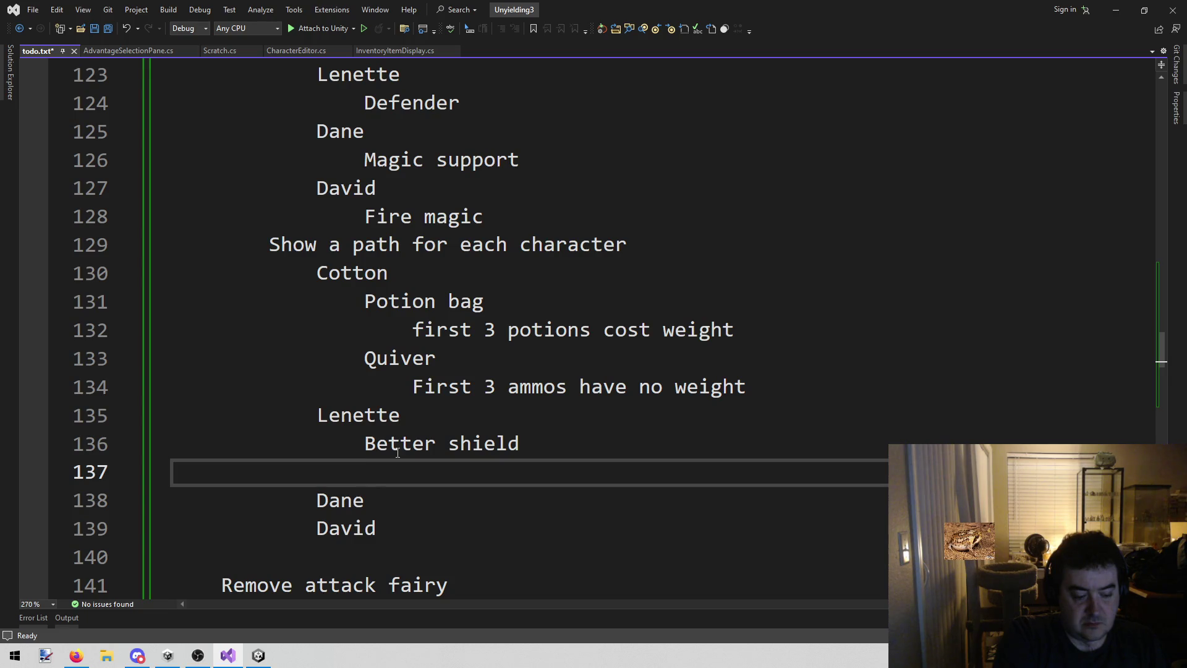
pyautogui.write('Cool sword')
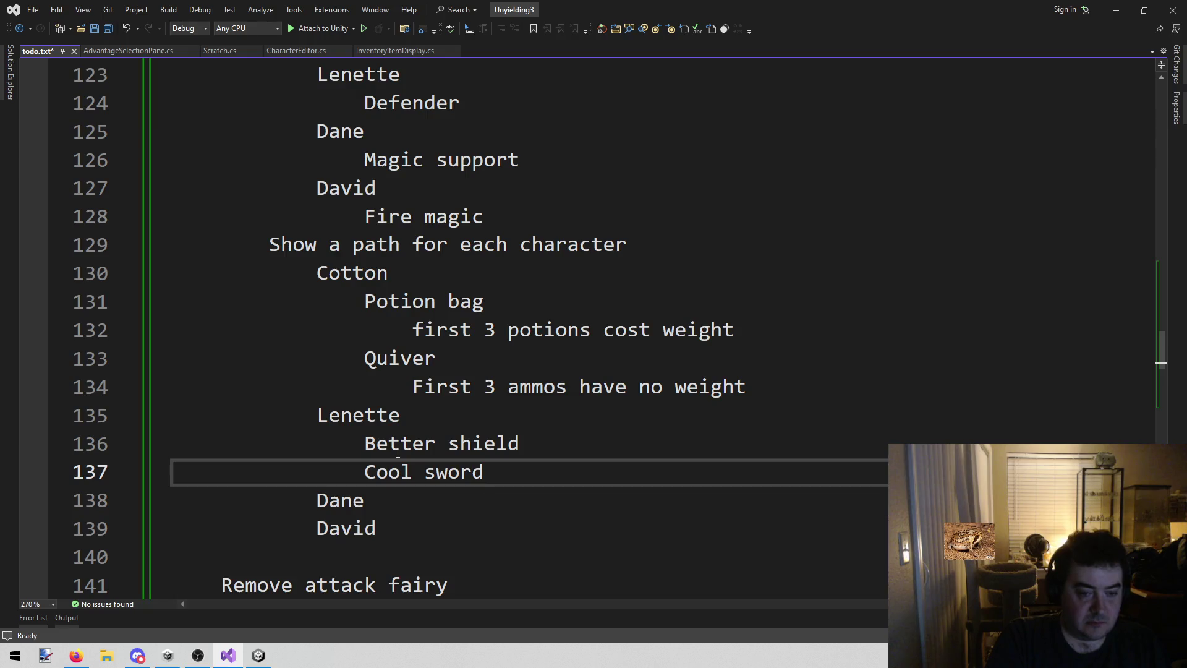
# List Healing spell and Courage under Dane
pyautogui.press('Down')
pyautogui.press('Return')
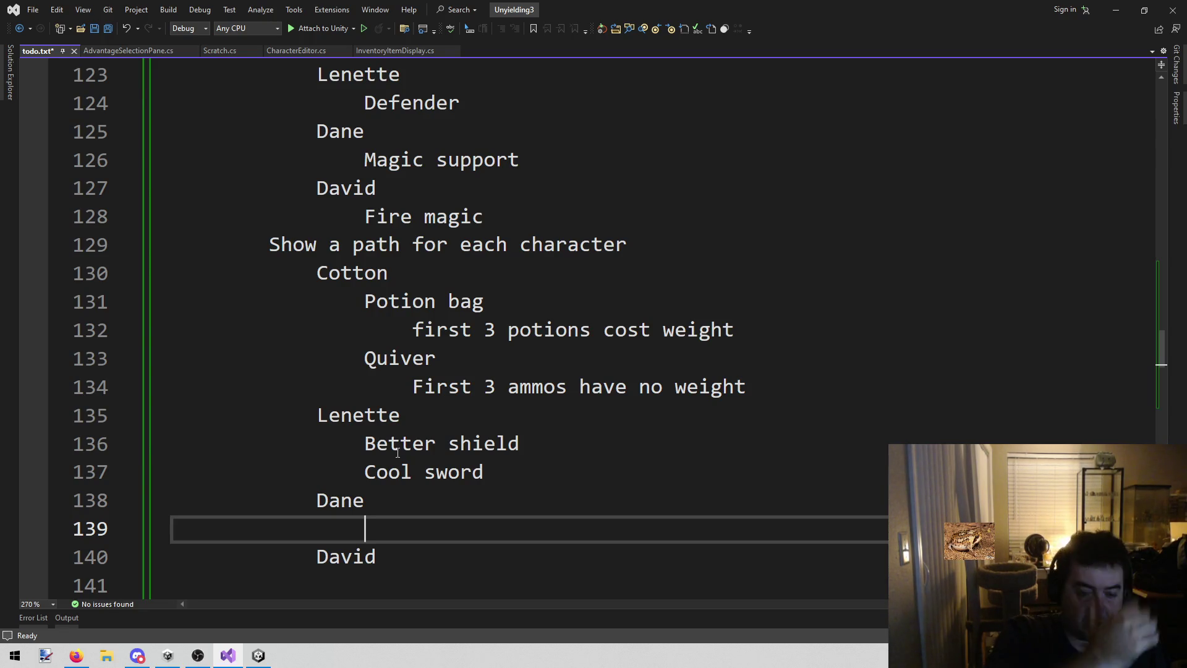
pyautogui.write('Heal')
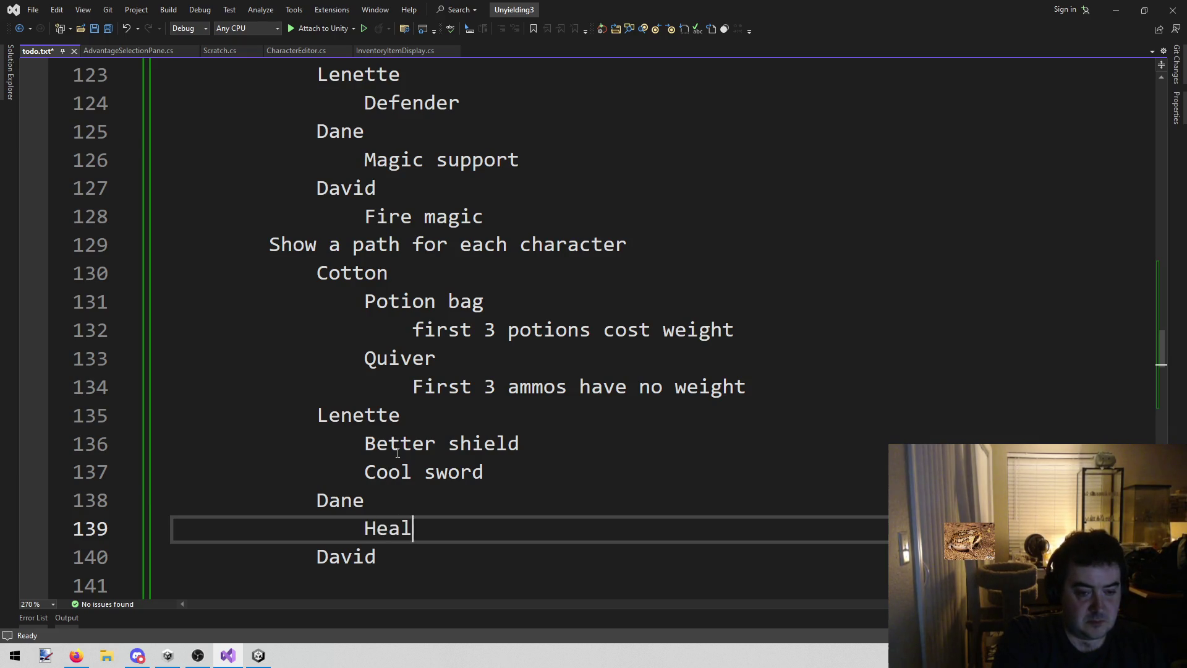
pyautogui.write('ing spell')
pyautogui.press('Return')
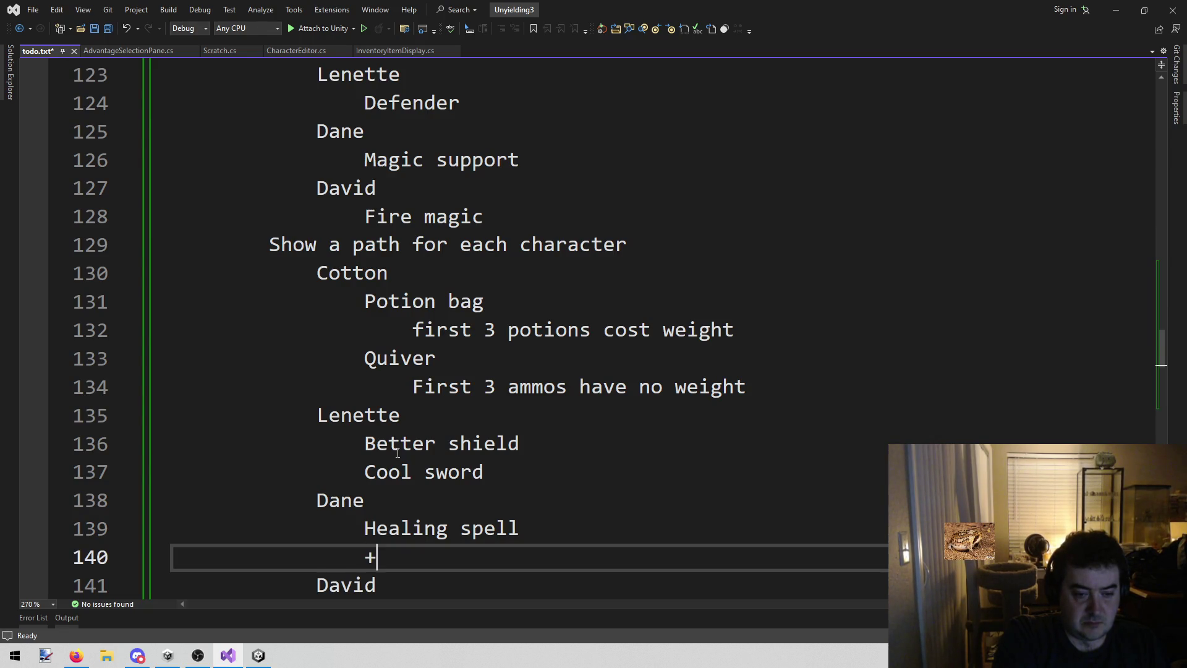
pyautogui.write('Courage')
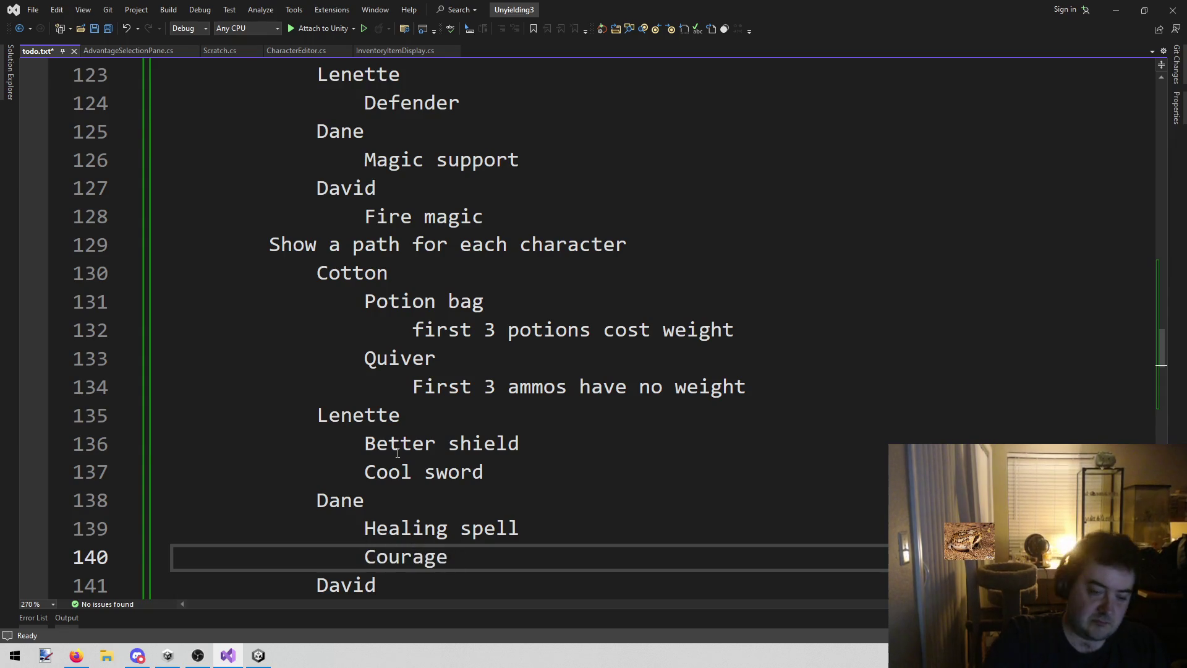
# Insert a blank line below David, the last character in the list
pyautogui.scroll(-3, 397, 453)
pyautogui.click(424, 313)
pyautogui.click(421, 328)
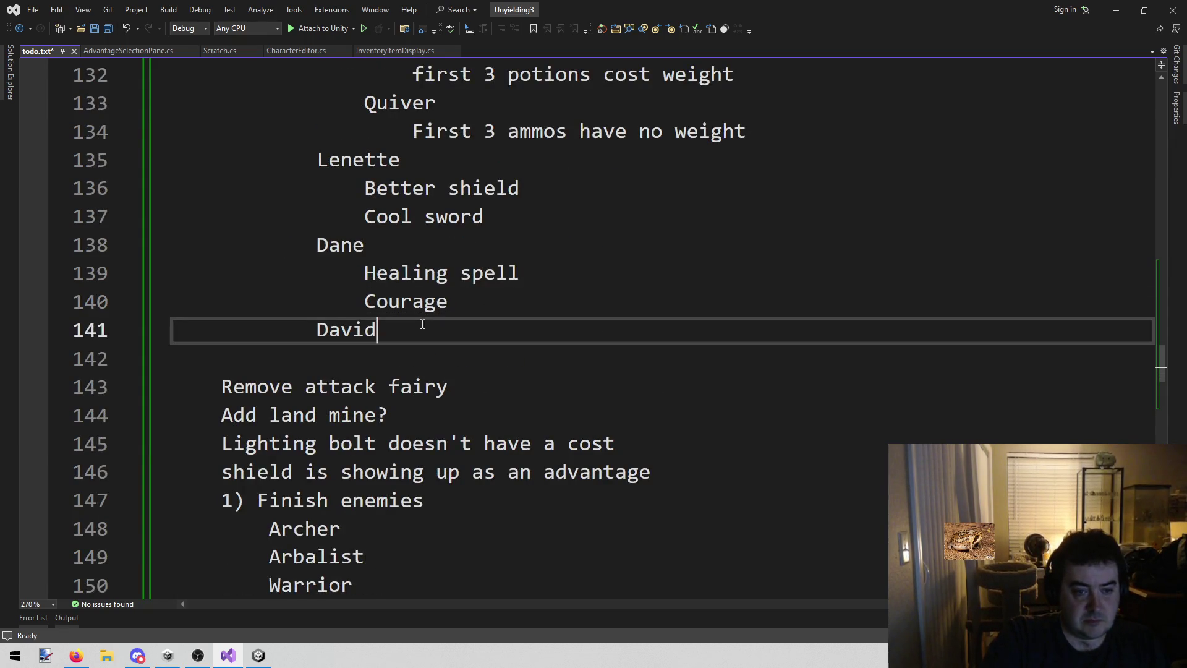
pyautogui.click(419, 364)
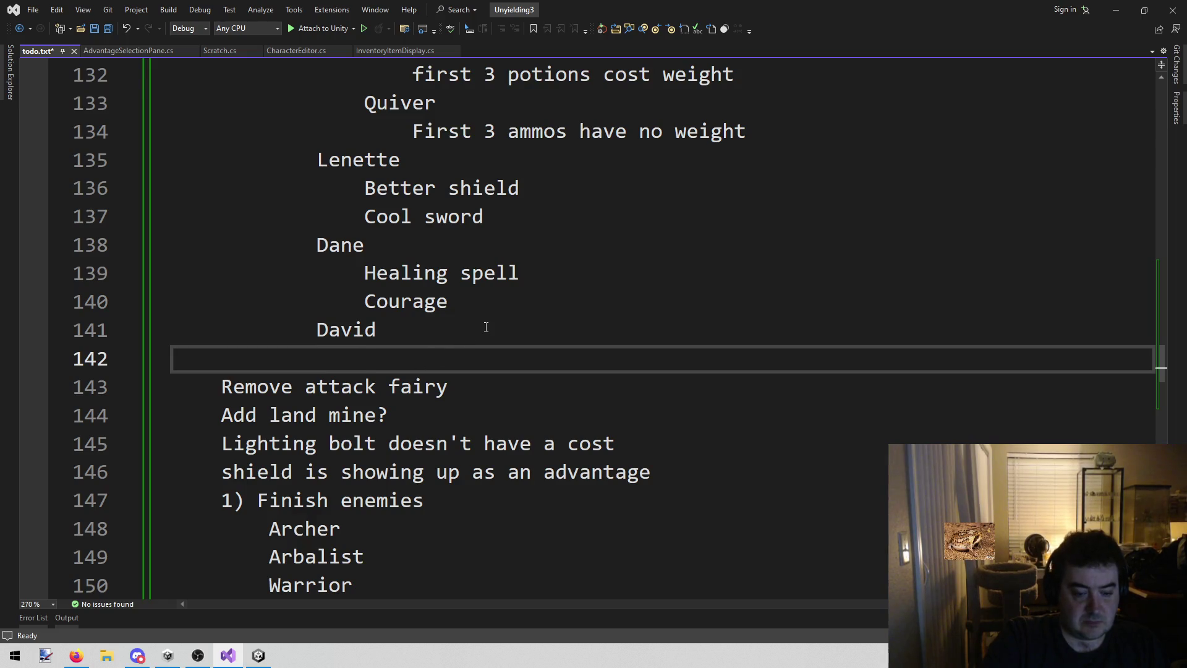
pyautogui.hotkey('ctrl', 'Return')
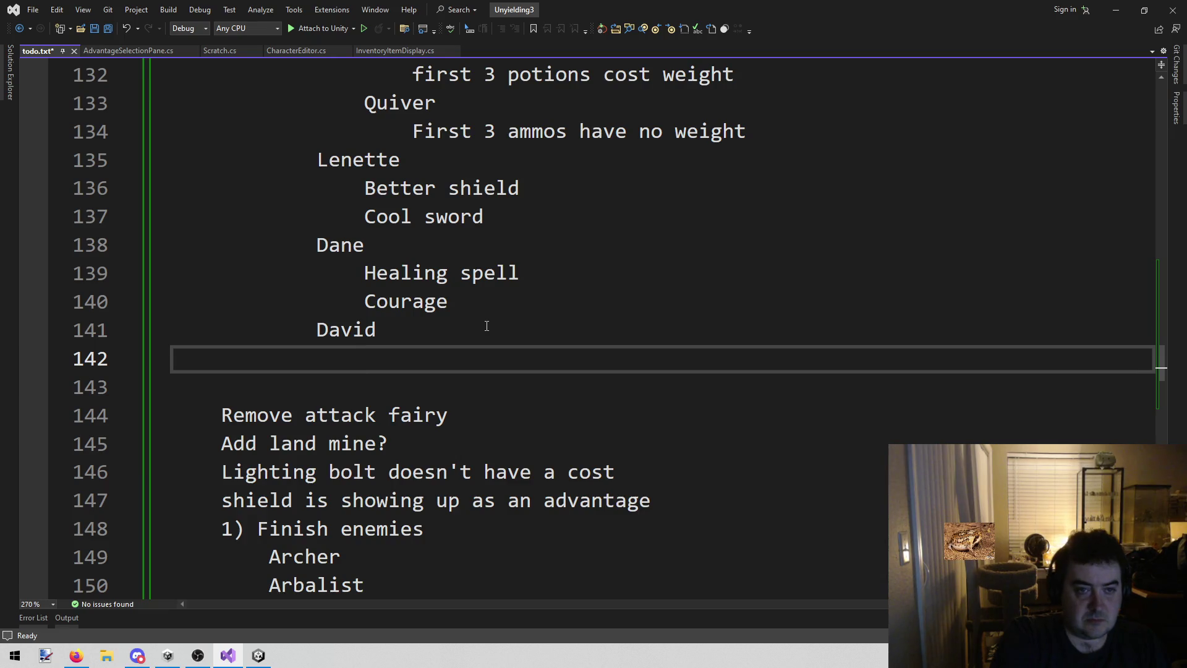
pyautogui.scroll(3, 486, 326)
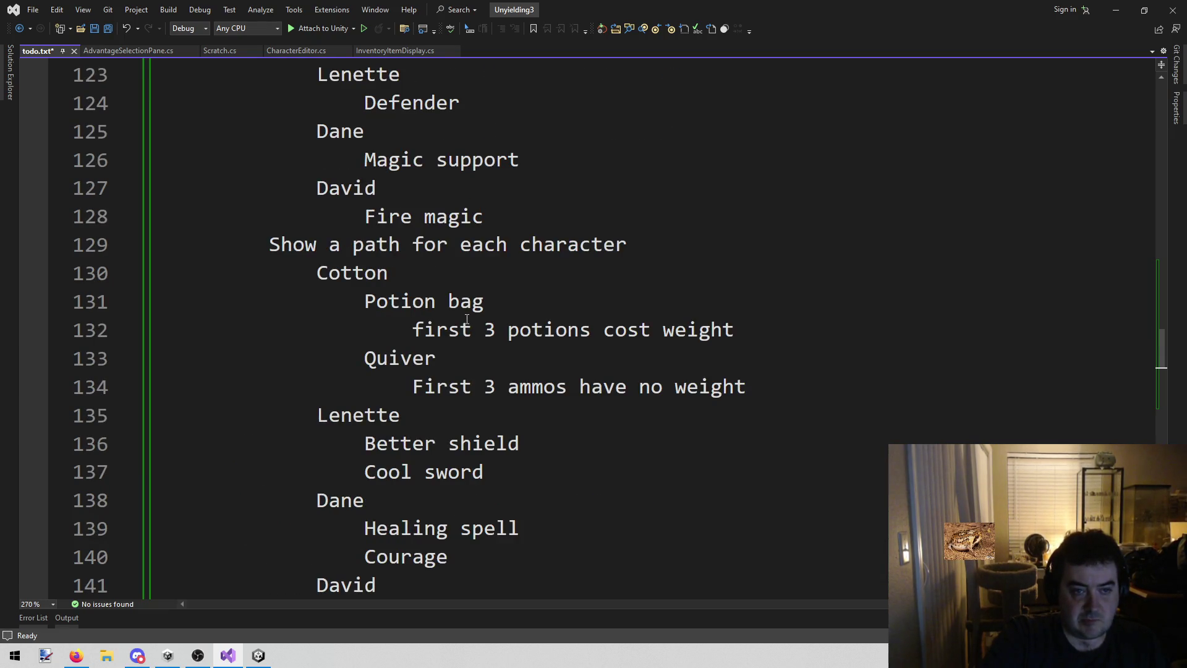
pyautogui.scroll(-1, 473, 340)
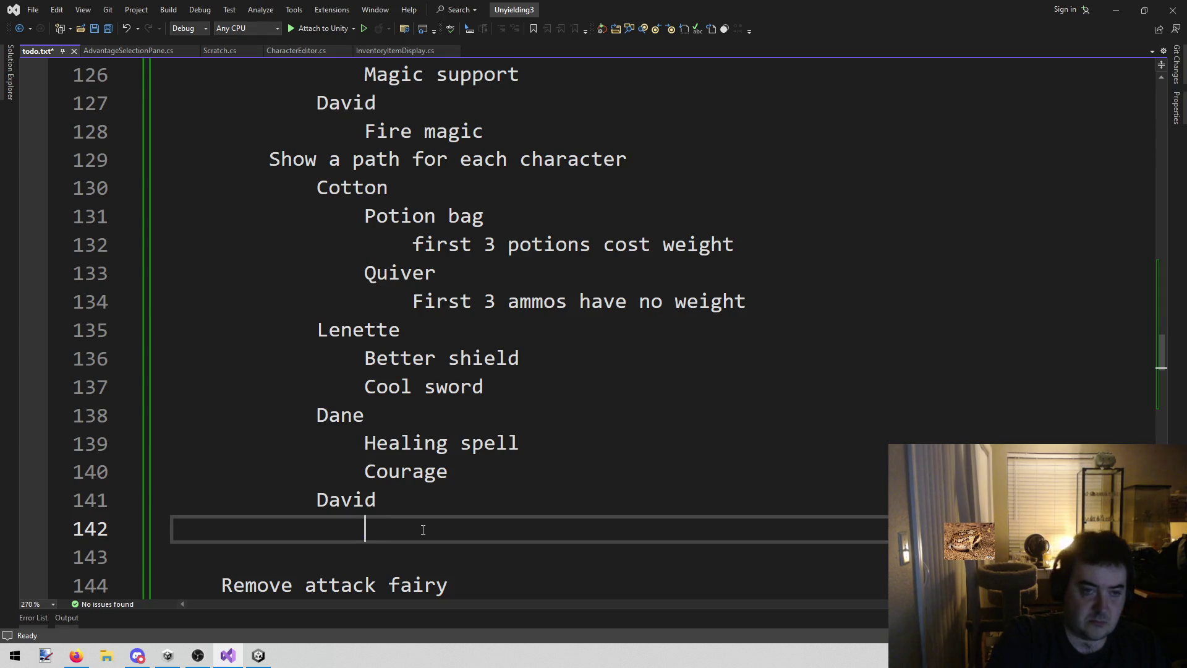
# Retype the 'Fire magic' entry on line 128 as 'Lightning magic'
pyautogui.moveTo(365, 119); pyautogui.dragTo(499, 130)
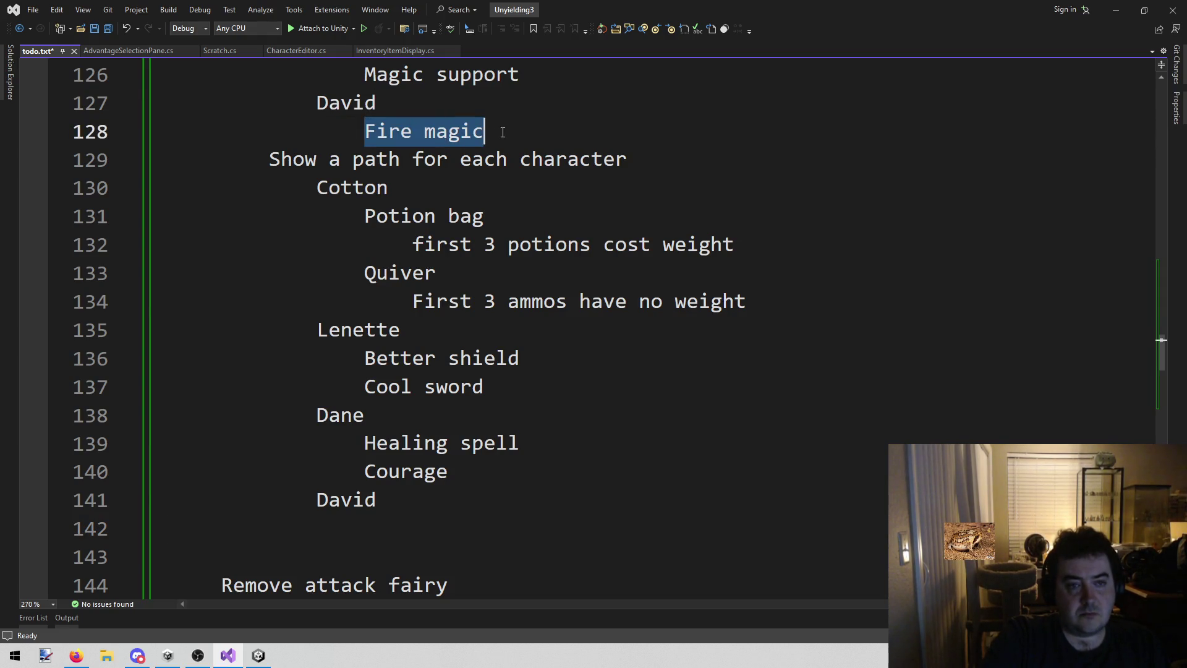
pyautogui.press('BackSpace')
pyautogui.write('Li')
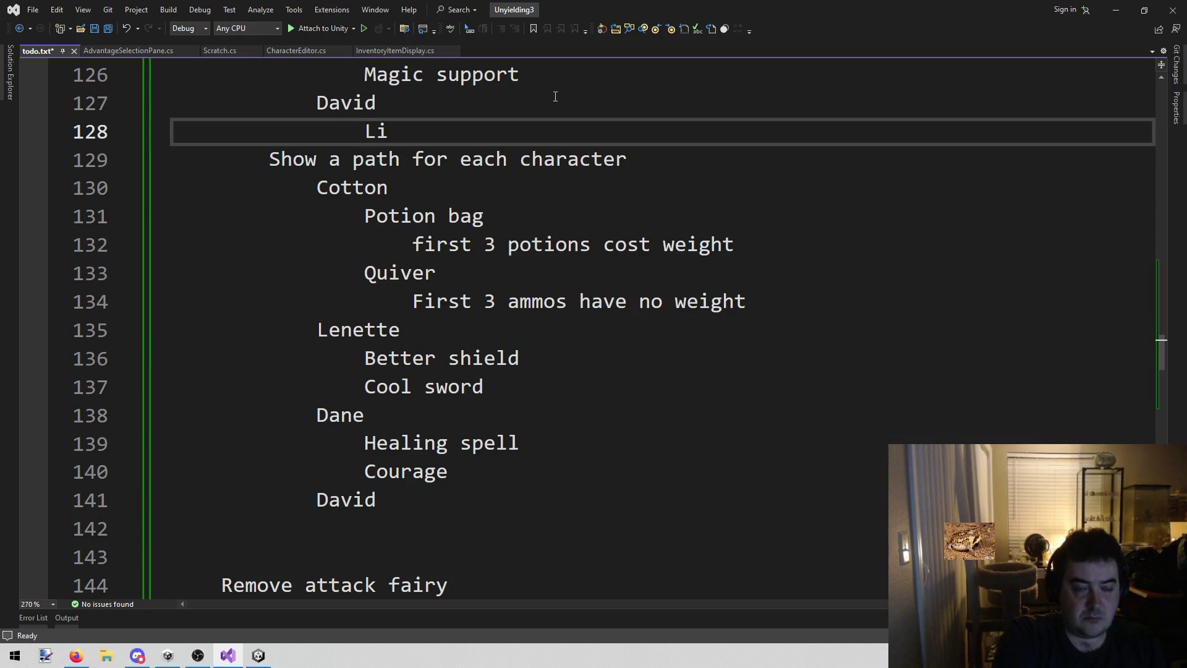
pyautogui.write('ghtning magic')
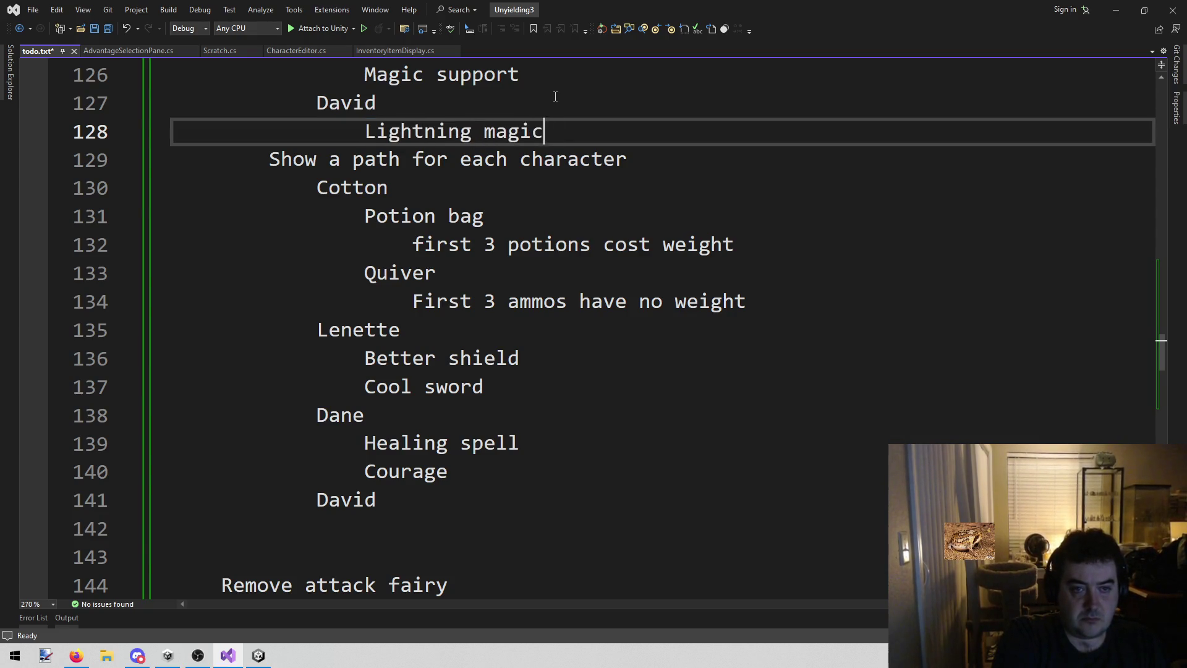
pyautogui.press('Down')
pyautogui.press('Down')
pyautogui.press('Down')
pyautogui.press('Down')
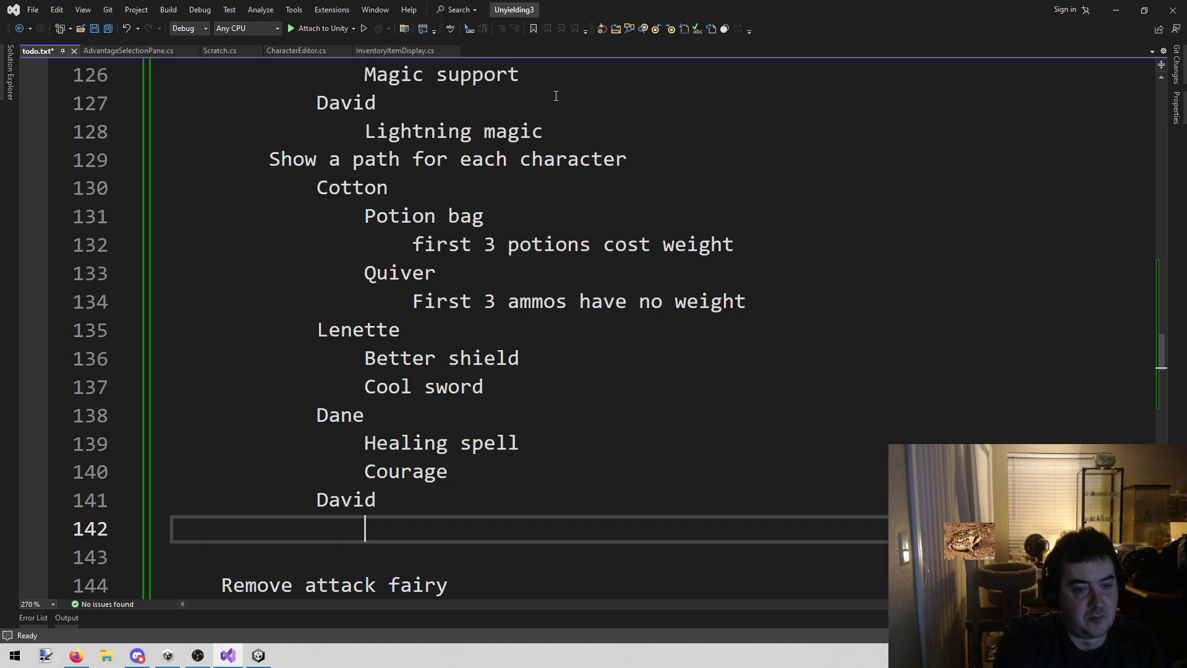
pyautogui.write('Limited')
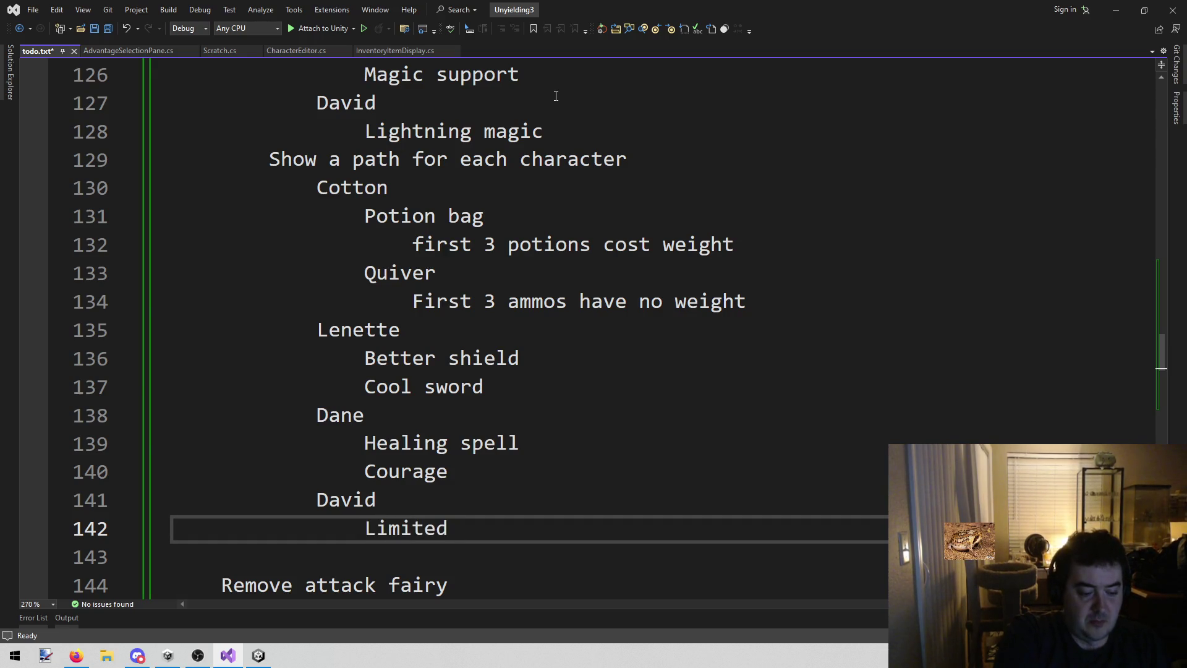
pyautogui.press('BackSpace')
pyautogui.press('BackSpace')
pyautogui.press('BackSpace')
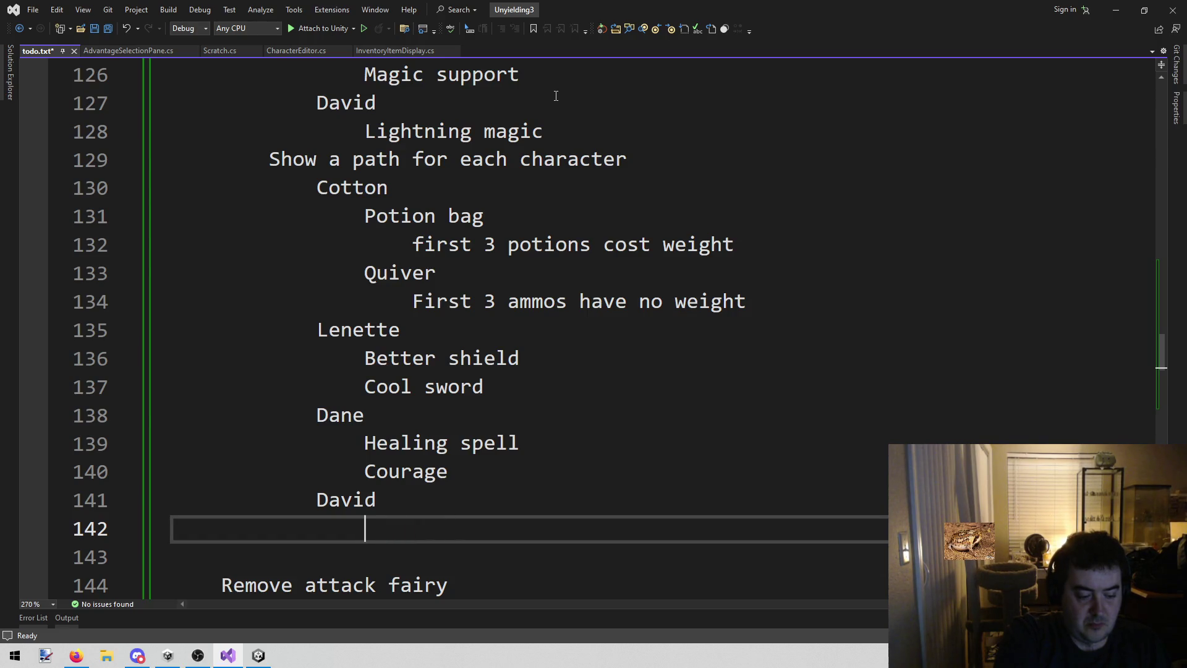
pyautogui.write('Recharge')
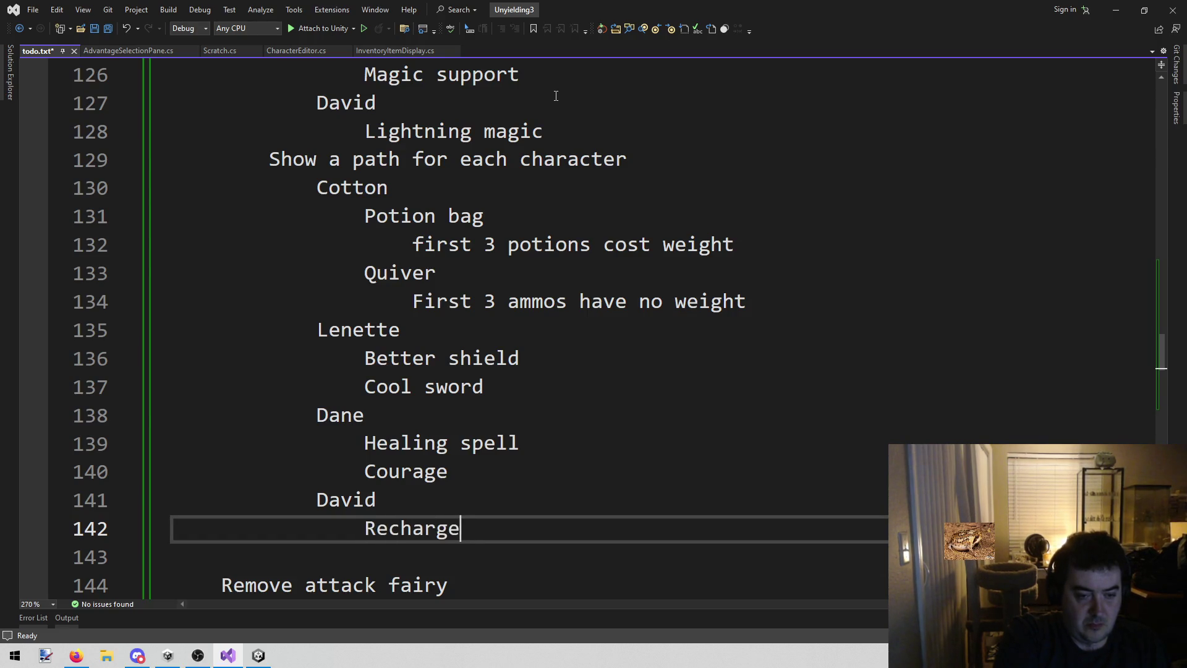
pyautogui.press('BackSpace')
pyautogui.press('BackSpace')
pyautogui.press('BackSpace')
pyautogui.press('BackSpace')
pyautogui.press('BackSpace')
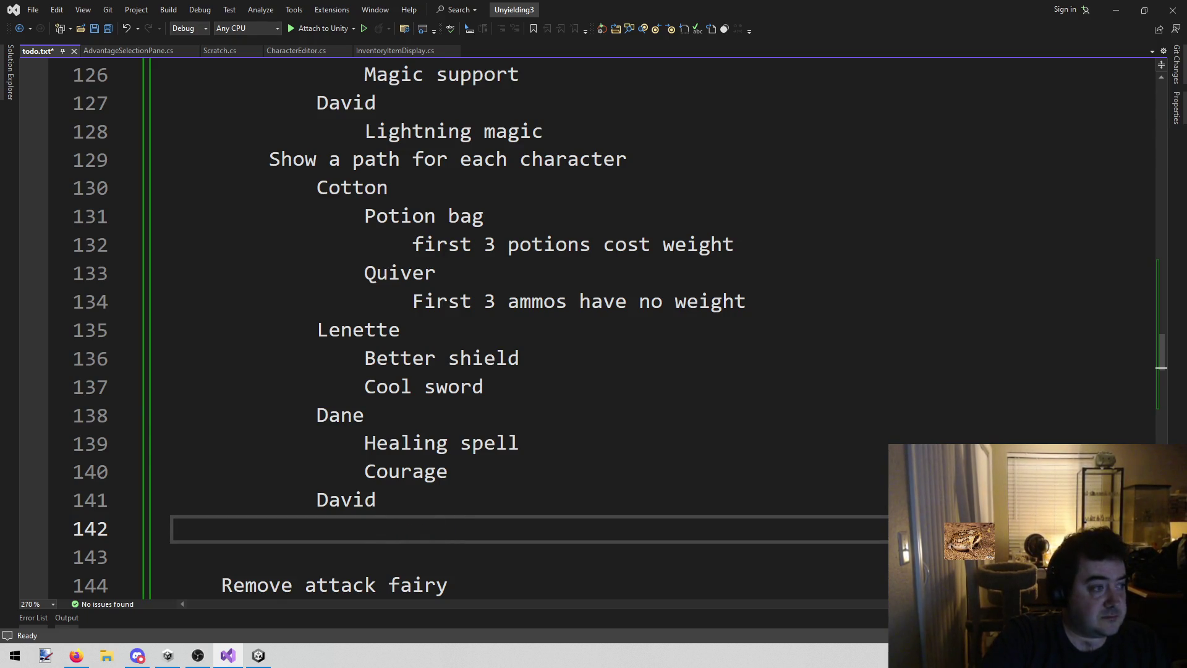
pyautogui.hotkey('alt', 'Tab')
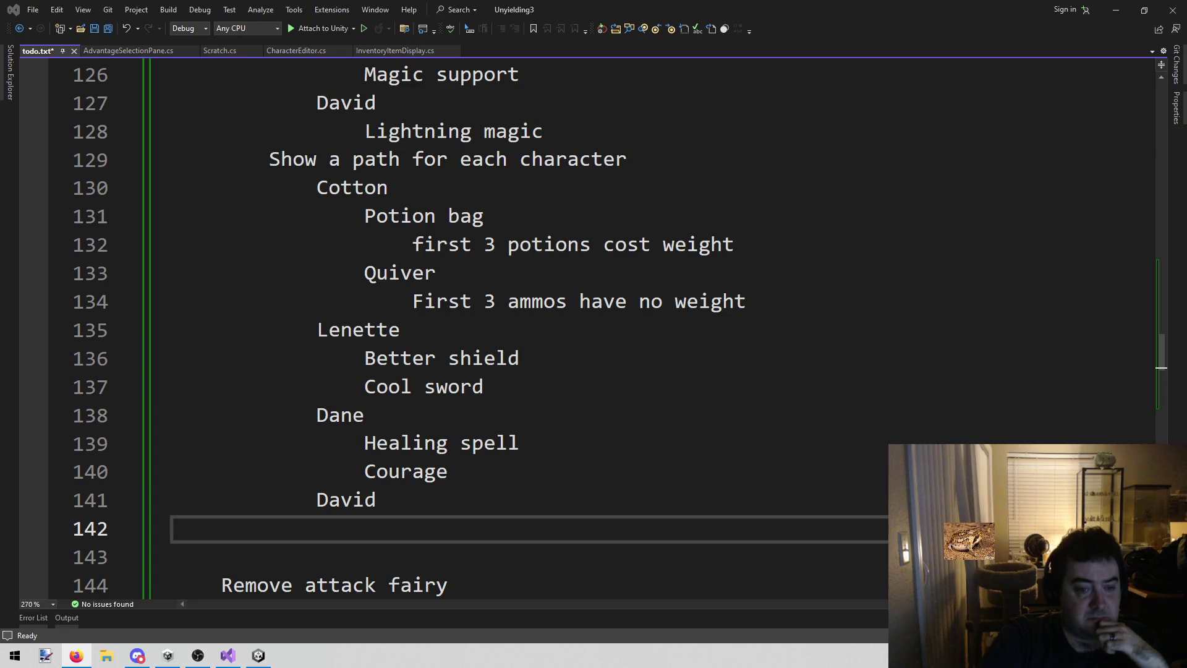
pyautogui.click(777, 552)
pyautogui.click(765, 532)
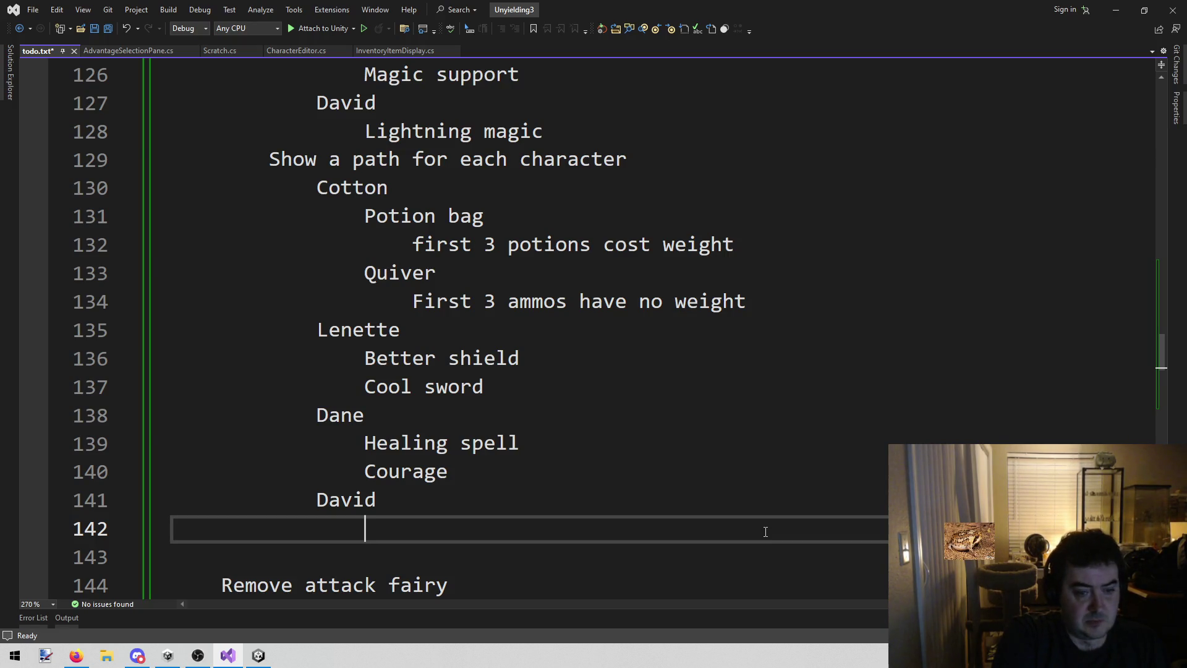
# Add 'Recharge as a quick action' under David's path
pyautogui.write('Recharge a')
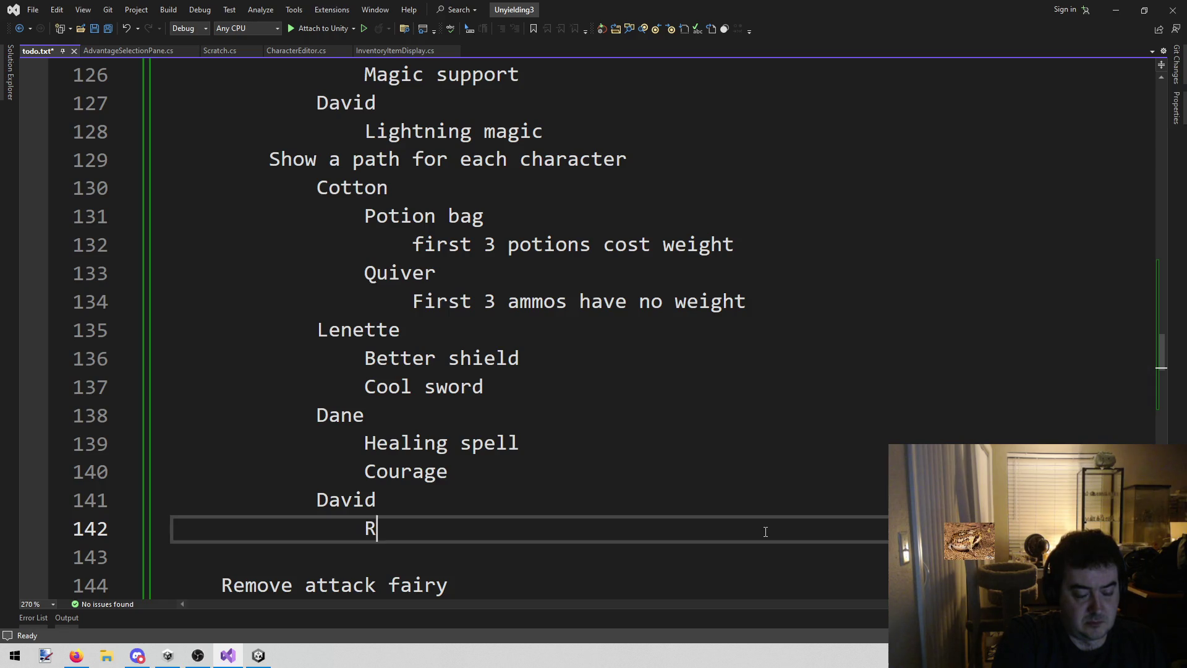
pyautogui.press('BackSpace')
pyautogui.write('s a quick action')
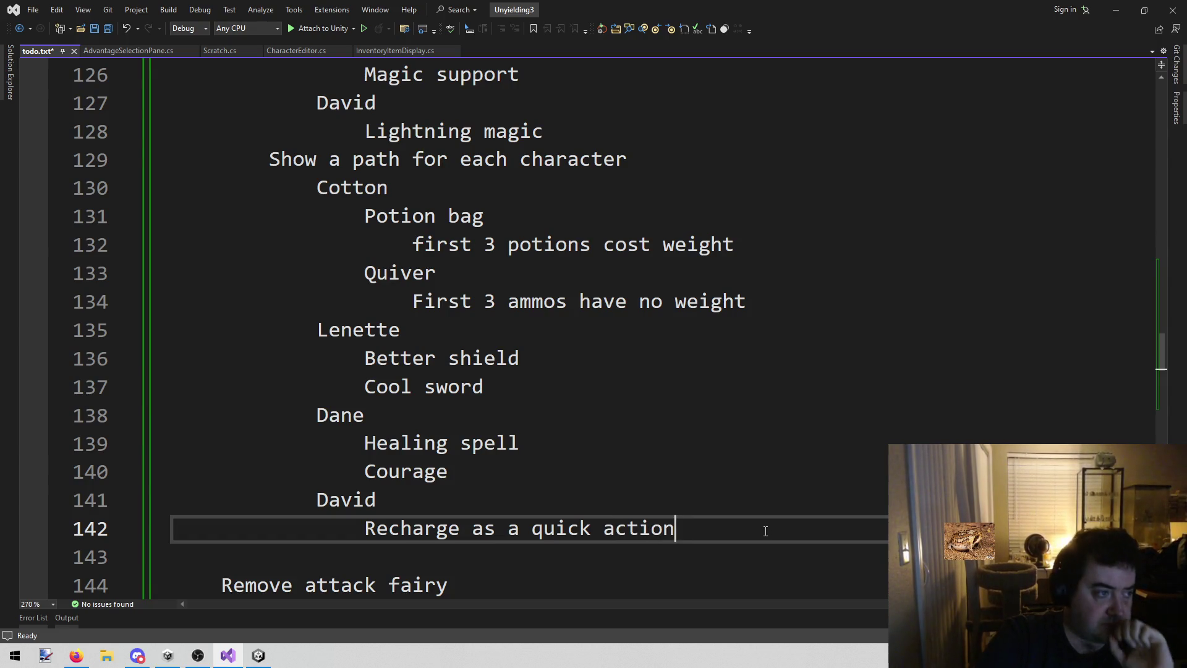
pyautogui.press('BackSpace')
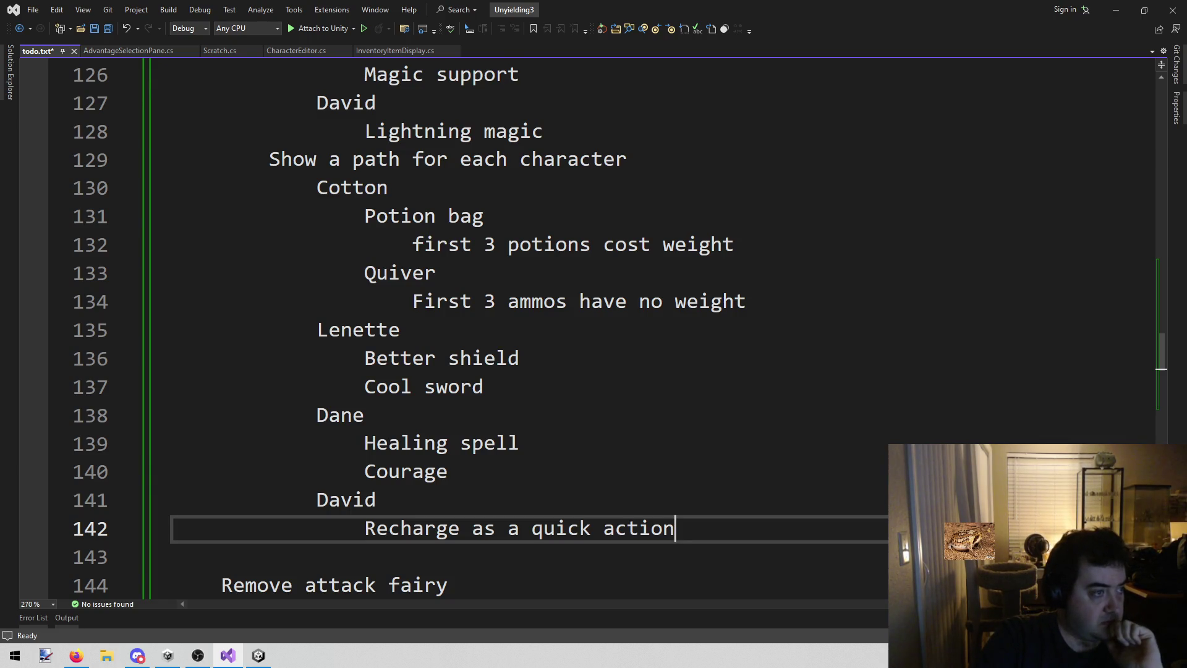
pyautogui.hotkey('alt', 'Tab')
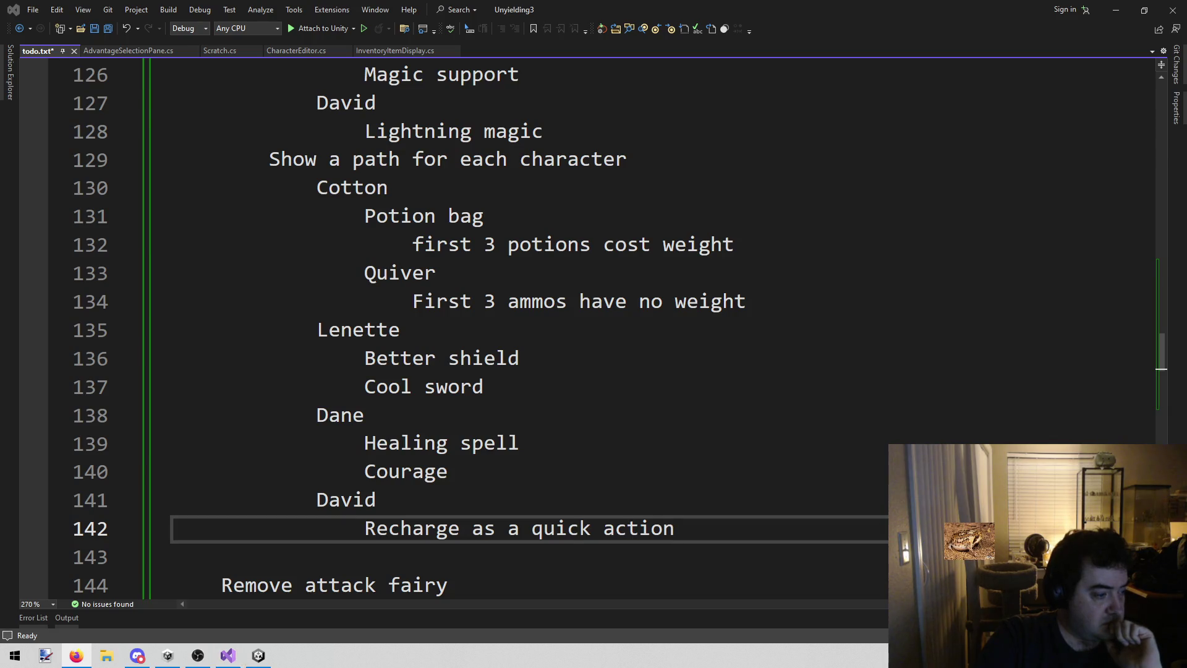
pyautogui.click(764, 535)
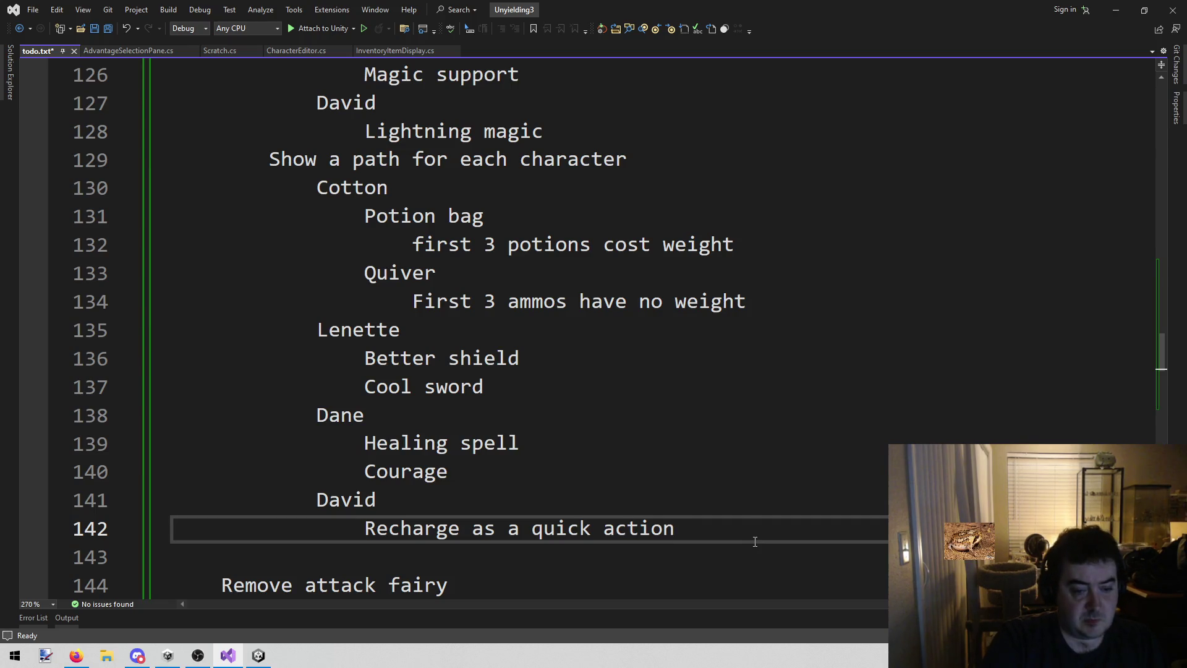
# Add 'simple lightning line' on the next line and save todo.txt
pyautogui.press('Return')
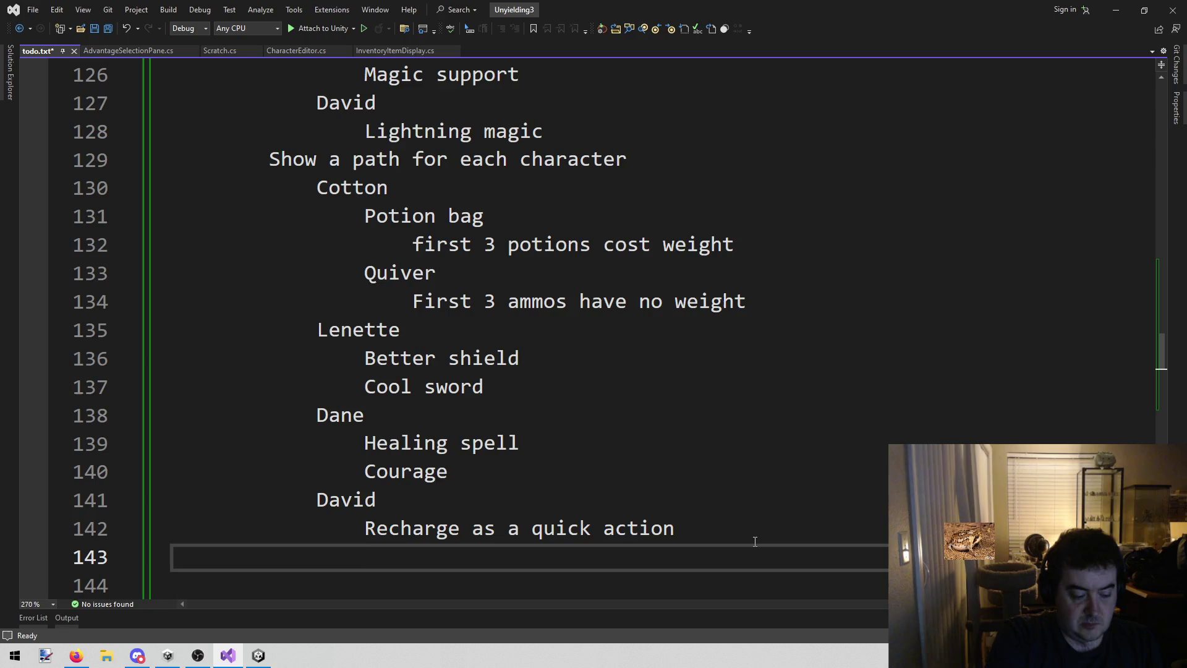
pyautogui.write('simple lighjt')
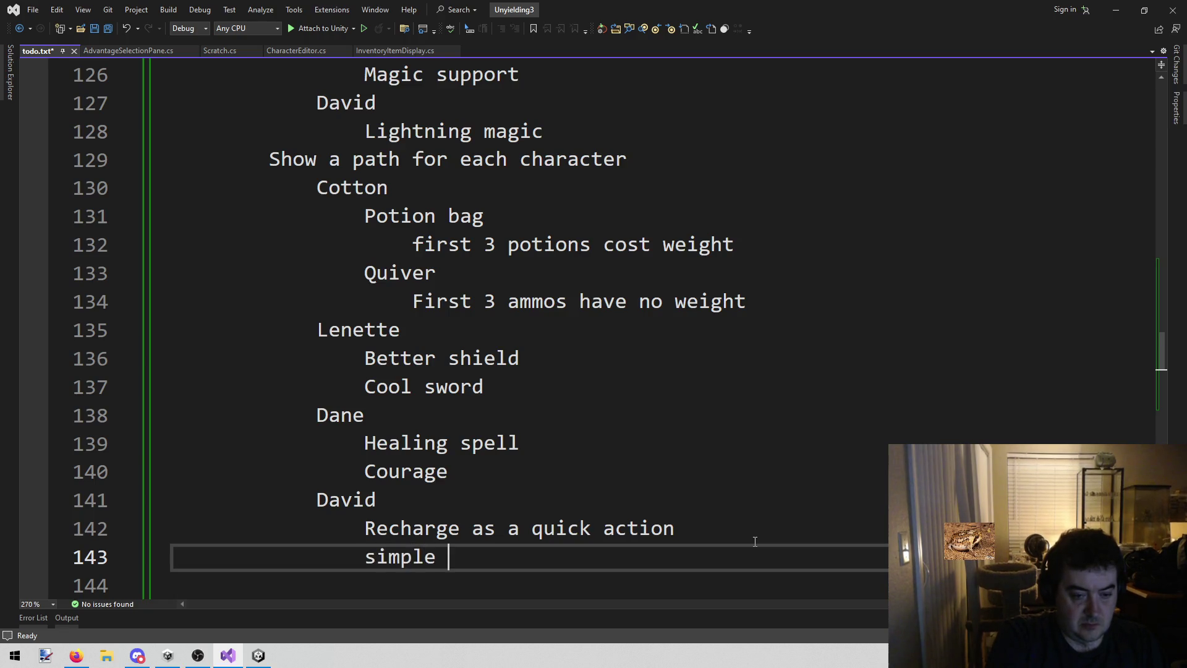
pyautogui.press('BackSpace')
pyautogui.press('BackSpace')
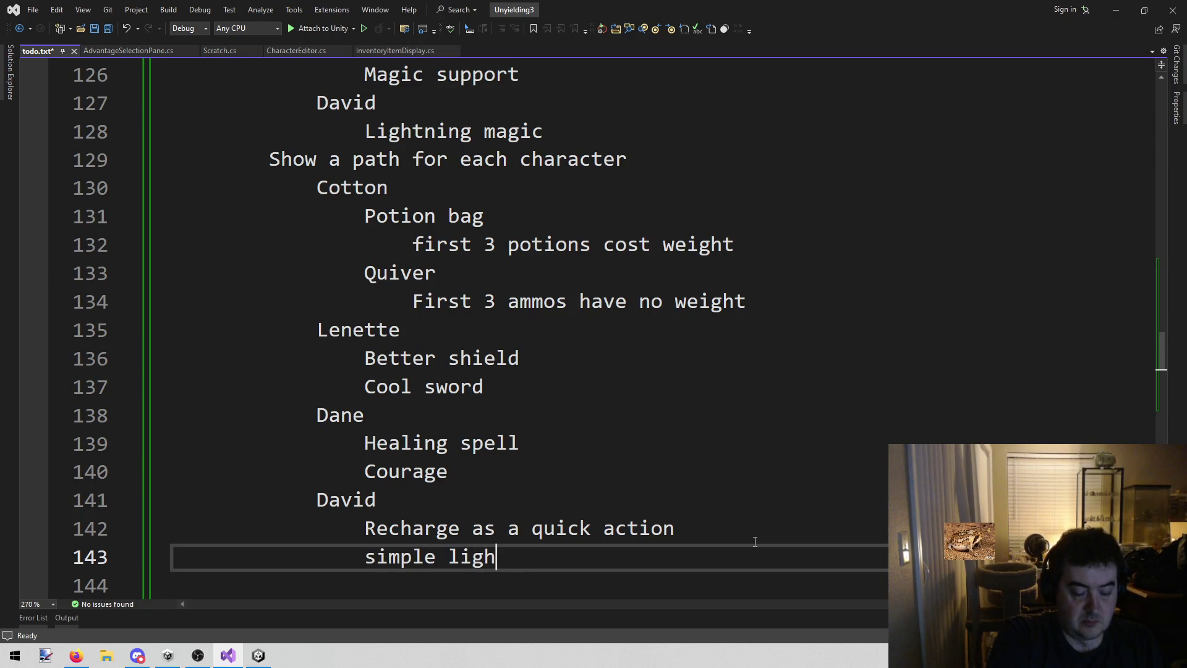
pyautogui.write('n')
pyautogui.press('BackSpace')
pyautogui.write('tning line')
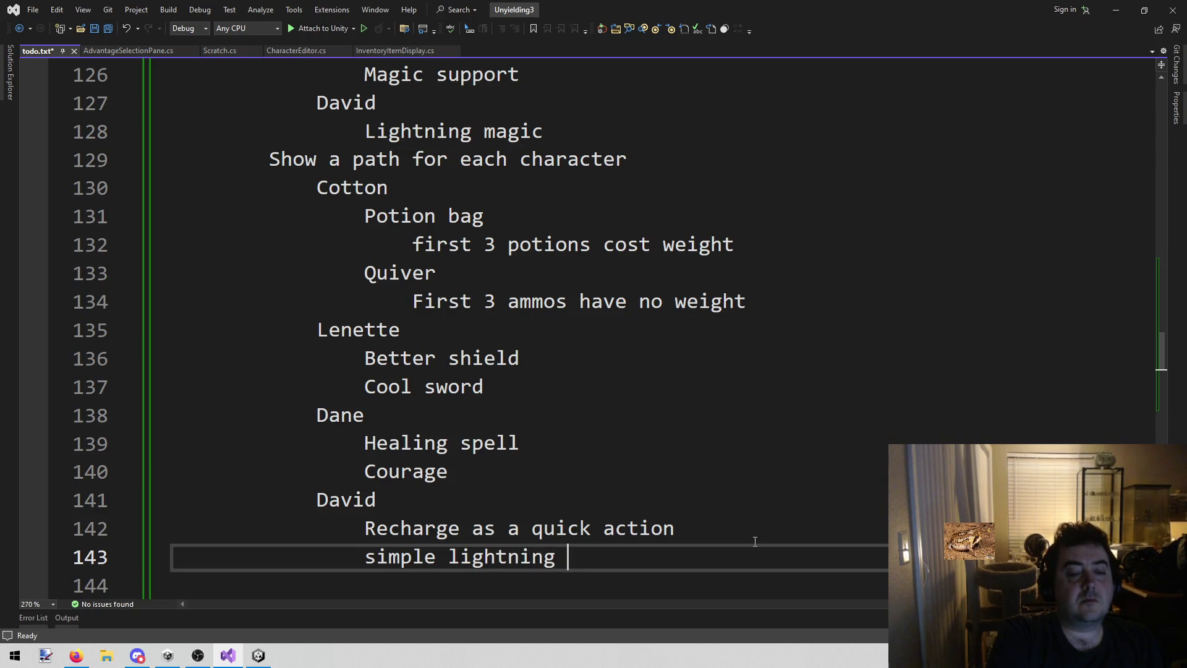
pyautogui.hotkey('ctrl', 's')
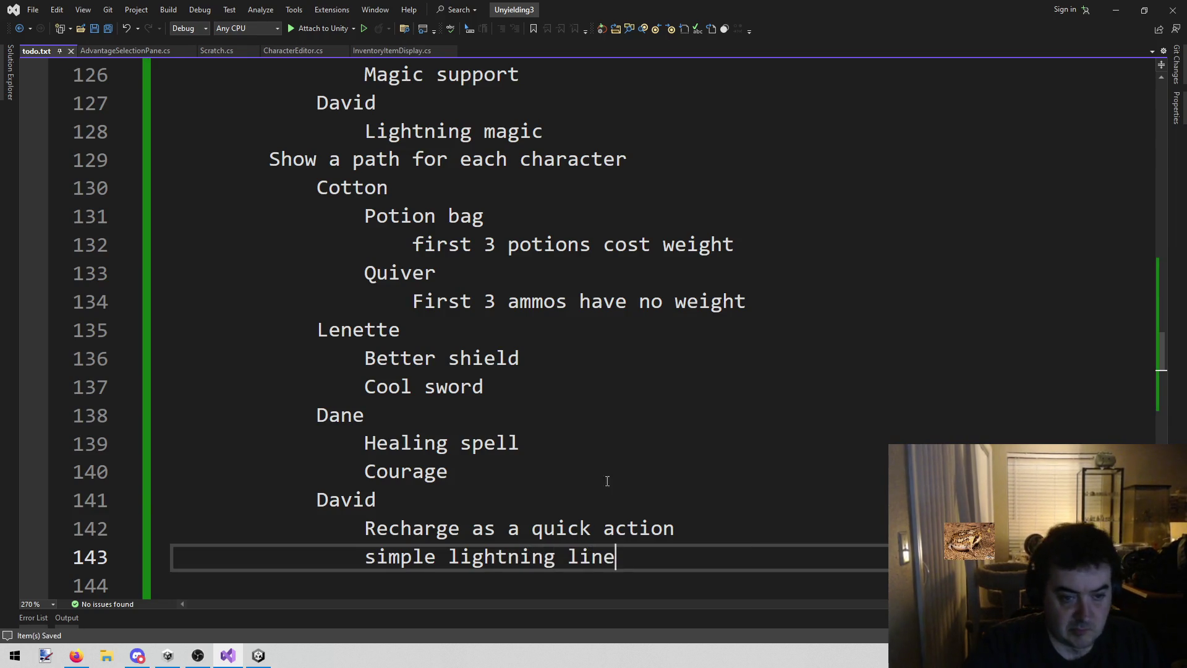
# Review the character path notes from Cotton down
pyautogui.scroll(2, 565, 450)
pyautogui.scroll(-4, 495, 427)
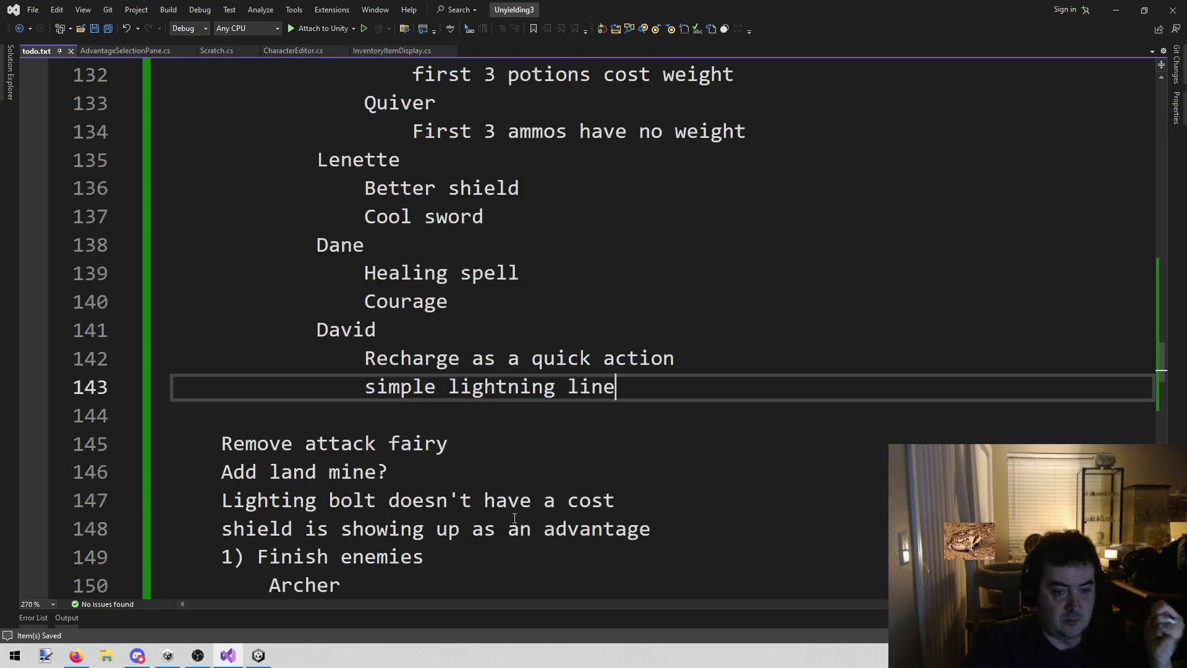
pyautogui.scroll(2, 431, 406)
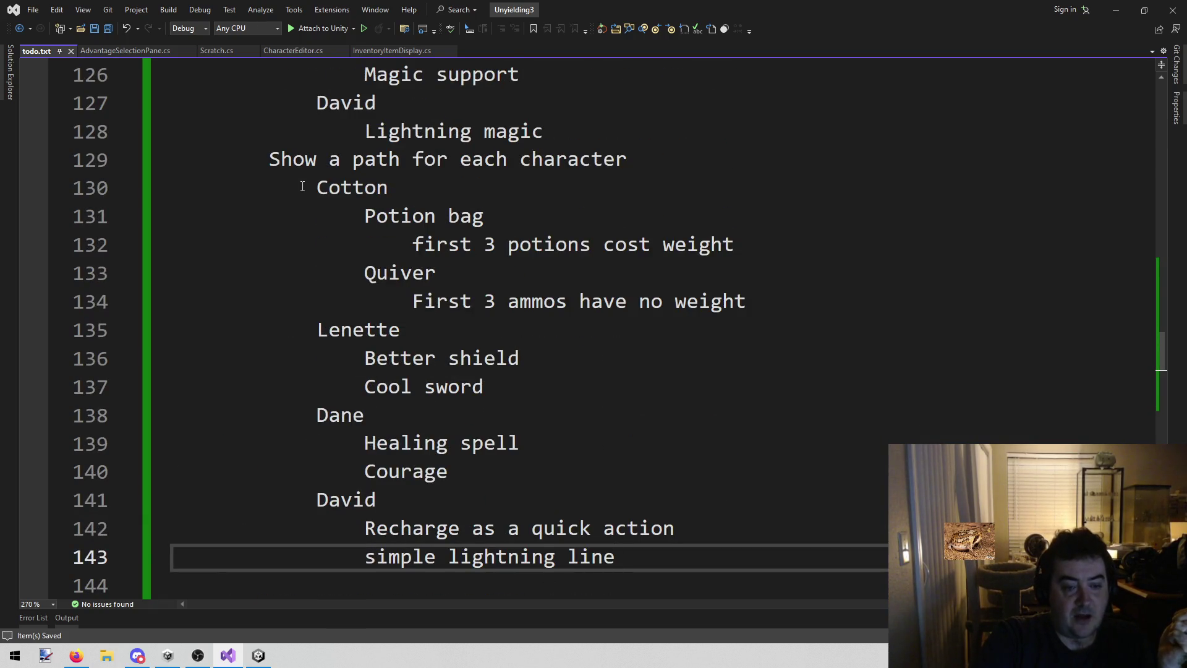
pyautogui.moveTo(305, 187)
pyautogui.mouseDown()
pyautogui.moveTo(707, 572)
pyautogui.moveTo(681, 543)
pyautogui.moveTo(618, 558)
pyautogui.mouseUp()
pyautogui.click(618, 558)
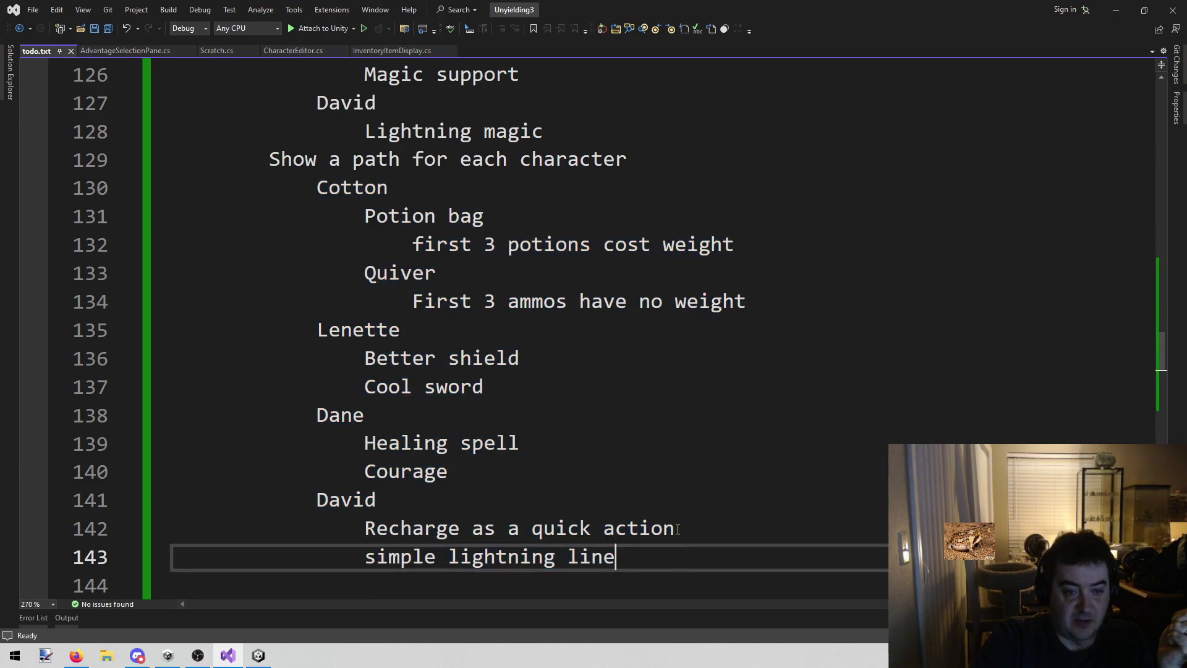
pyautogui.scroll(4, 649, 513)
pyautogui.moveTo(278, 230)
pyautogui.mouseDown()
pyautogui.moveTo(272, 244)
pyautogui.moveTo(725, 387)
pyautogui.moveTo(729, 489)
pyautogui.moveTo(662, 442)
pyautogui.moveTo(346, 309)
pyautogui.moveTo(338, 241)
pyautogui.moveTo(272, 188)
pyautogui.moveTo(307, 159)
pyautogui.mouseUp()
pyautogui.click(596, 210)
pyautogui.scroll(-5, 596, 210)
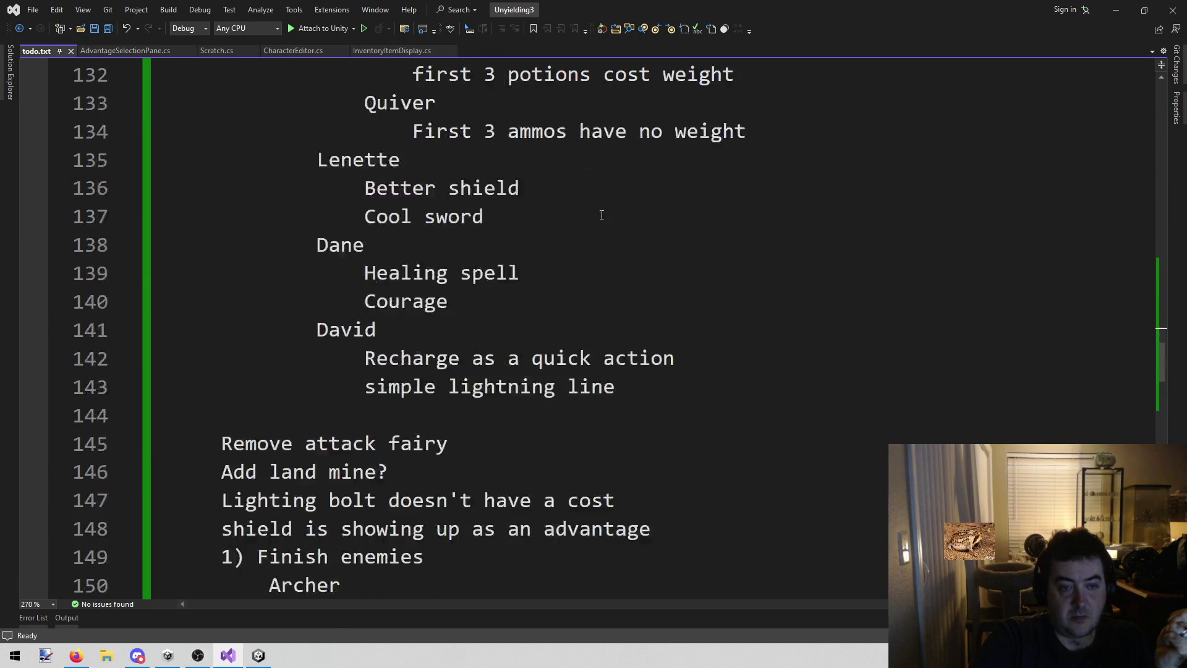
# Switch to Unity and frame the Subclasses panel in the Scene view
pyautogui.click(260, 657)
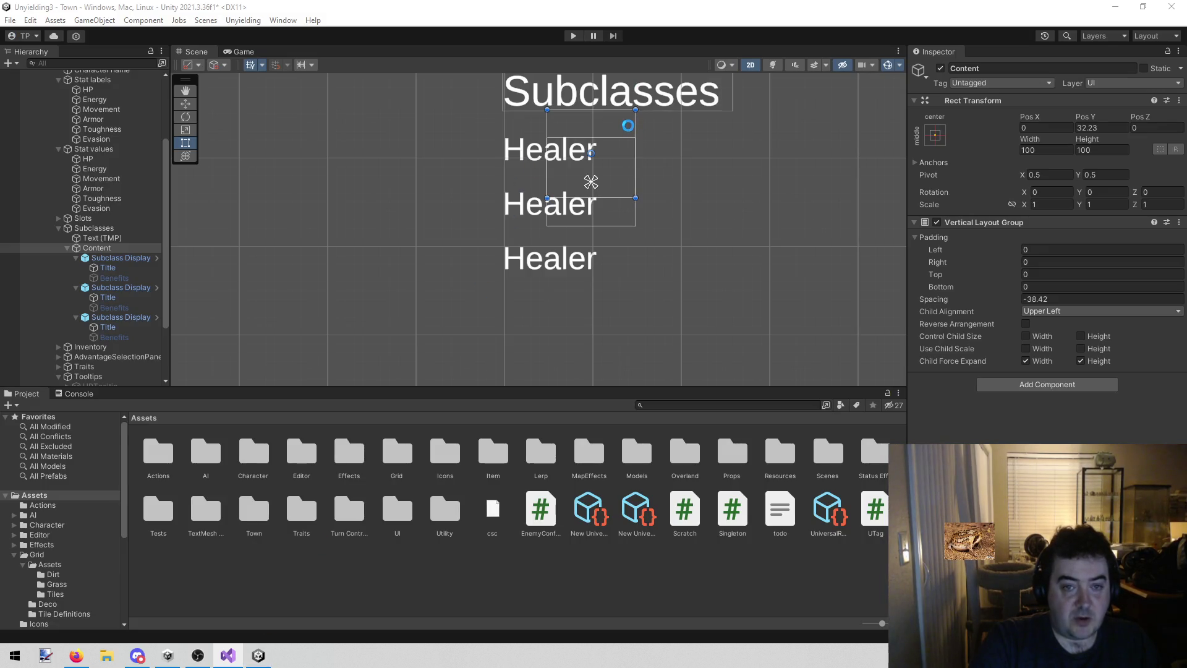
pyautogui.scroll(-5, 445, 344)
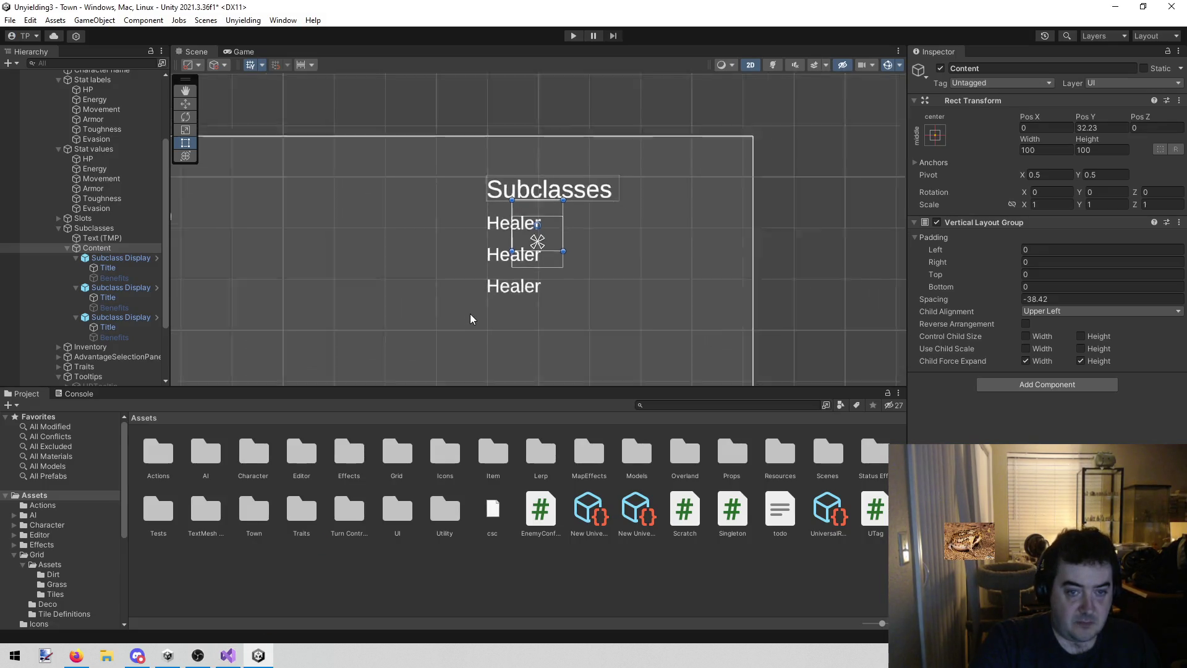
pyautogui.moveTo(440, 164); pyautogui.dragTo(402, 262)
pyautogui.scroll(2, 405, 254)
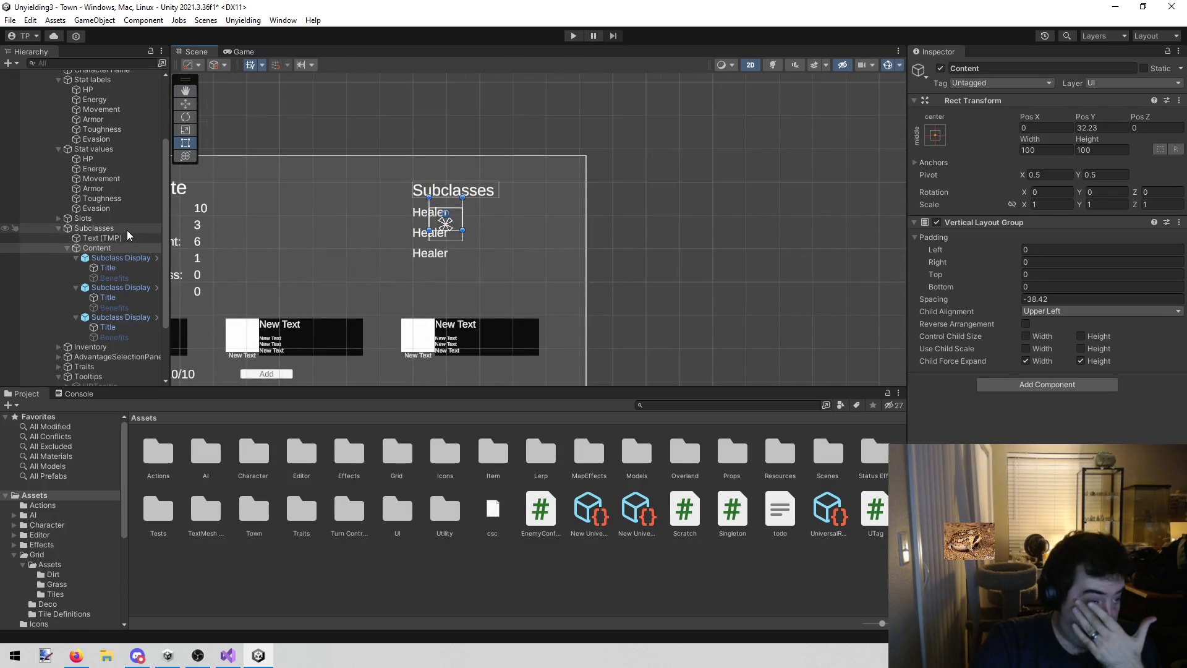
# Inspect the first Subclass Display's Title and Benefits objects, then the Subclasses panel and heading
pyautogui.click(118, 258)
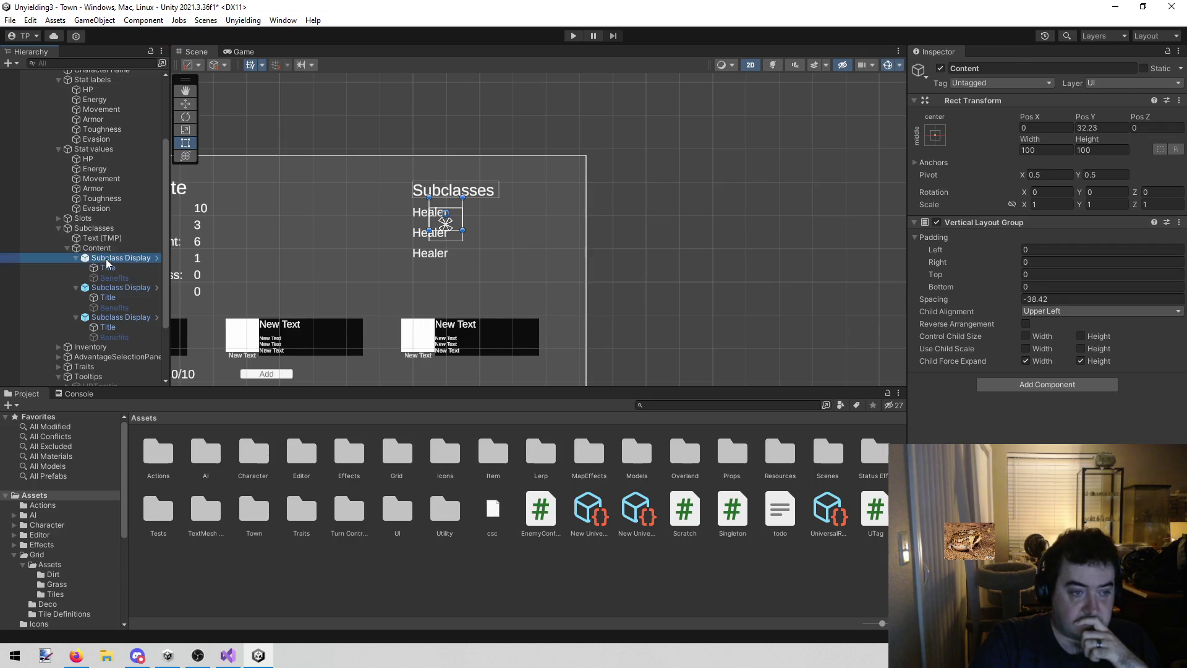
pyautogui.click(108, 268)
pyautogui.click(110, 278)
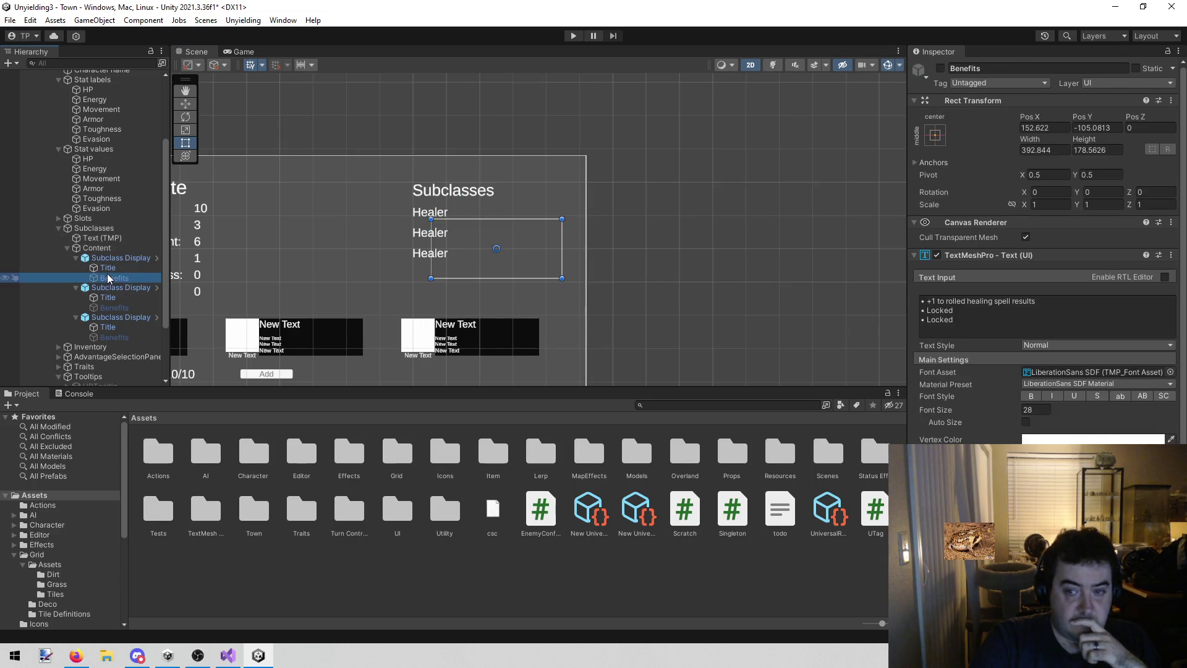
pyautogui.click(107, 259)
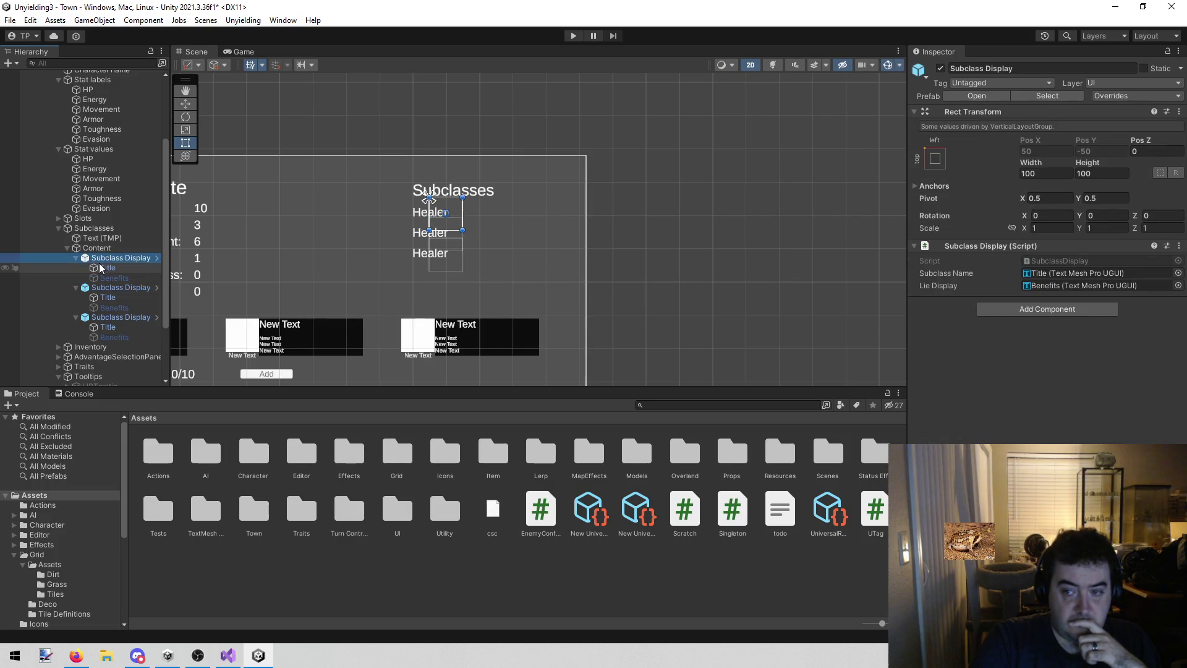
pyautogui.click(94, 228)
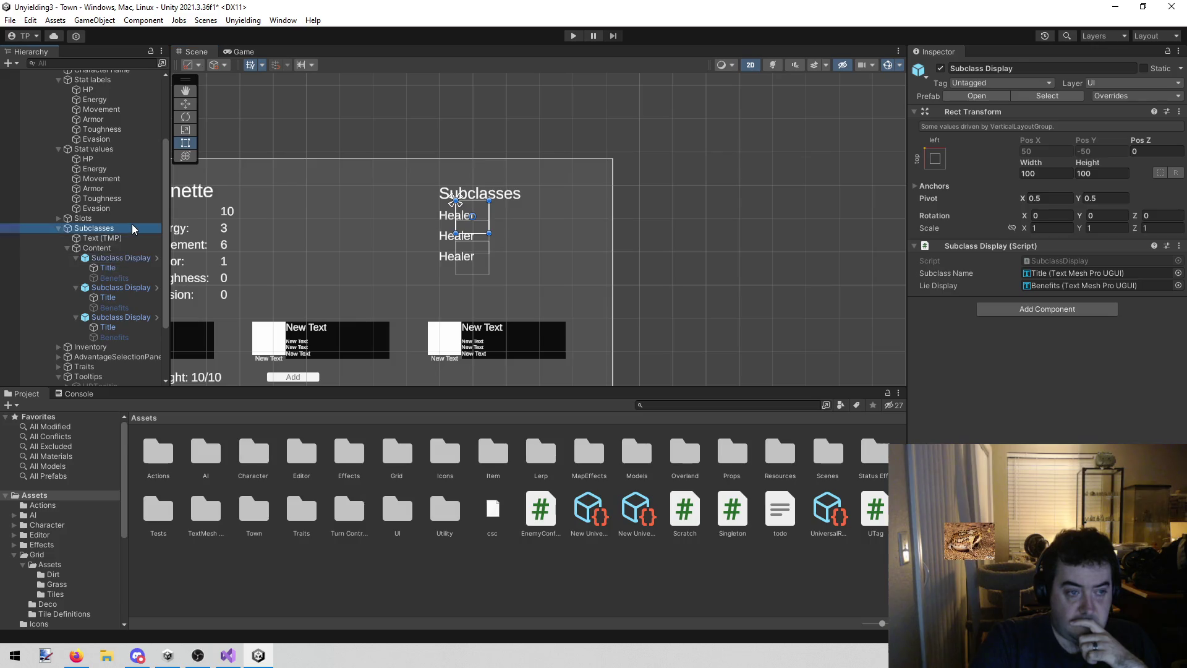
pyautogui.click(118, 238)
pyautogui.click(115, 229)
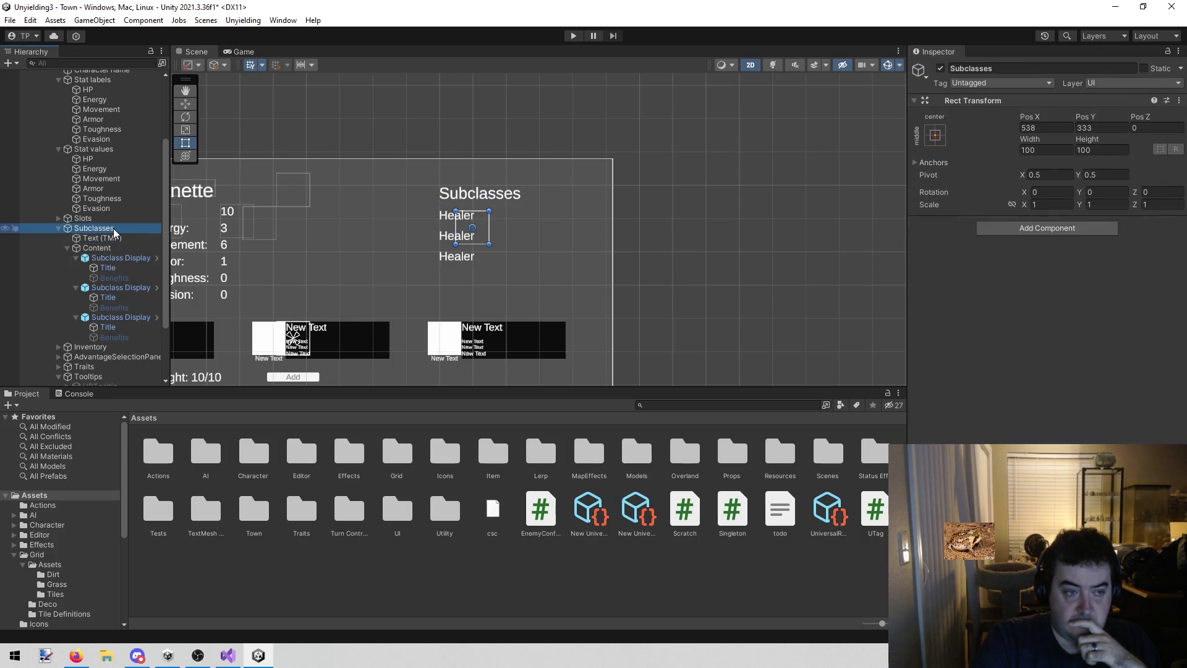
# Enter Play mode to show Lenette's subclasses: Medium Armor Expert, Basher and Physcian
pyautogui.click(572, 35)
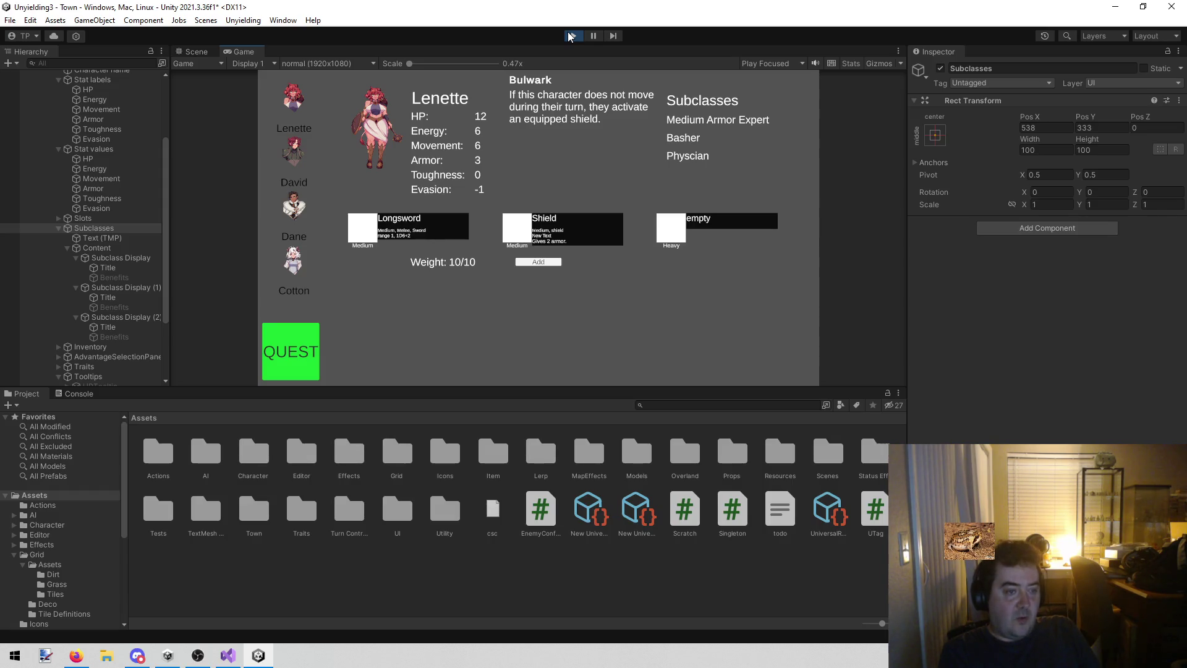
pyautogui.click(570, 35)
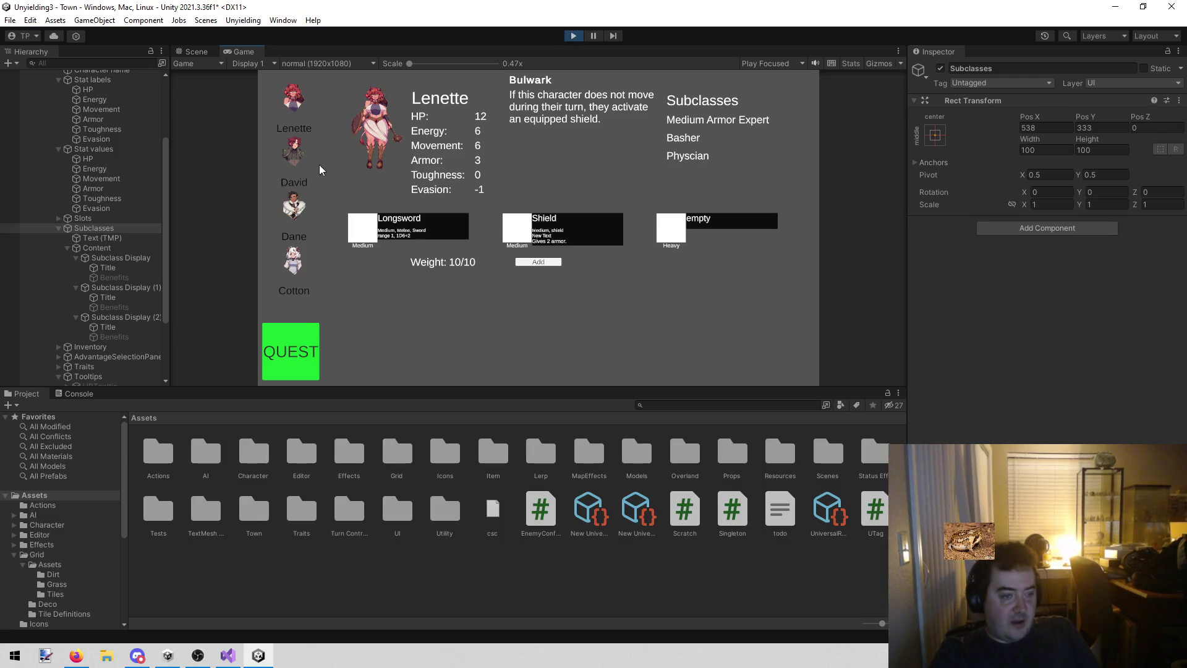
pyautogui.click(115, 277)
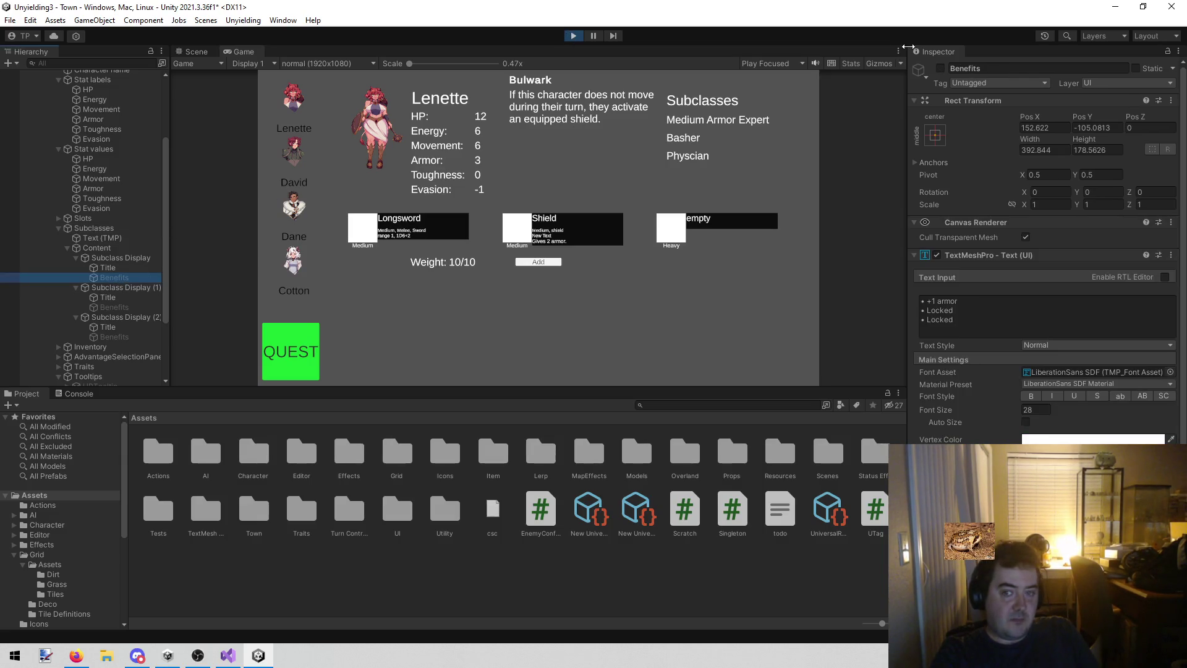
pyautogui.click(943, 68)
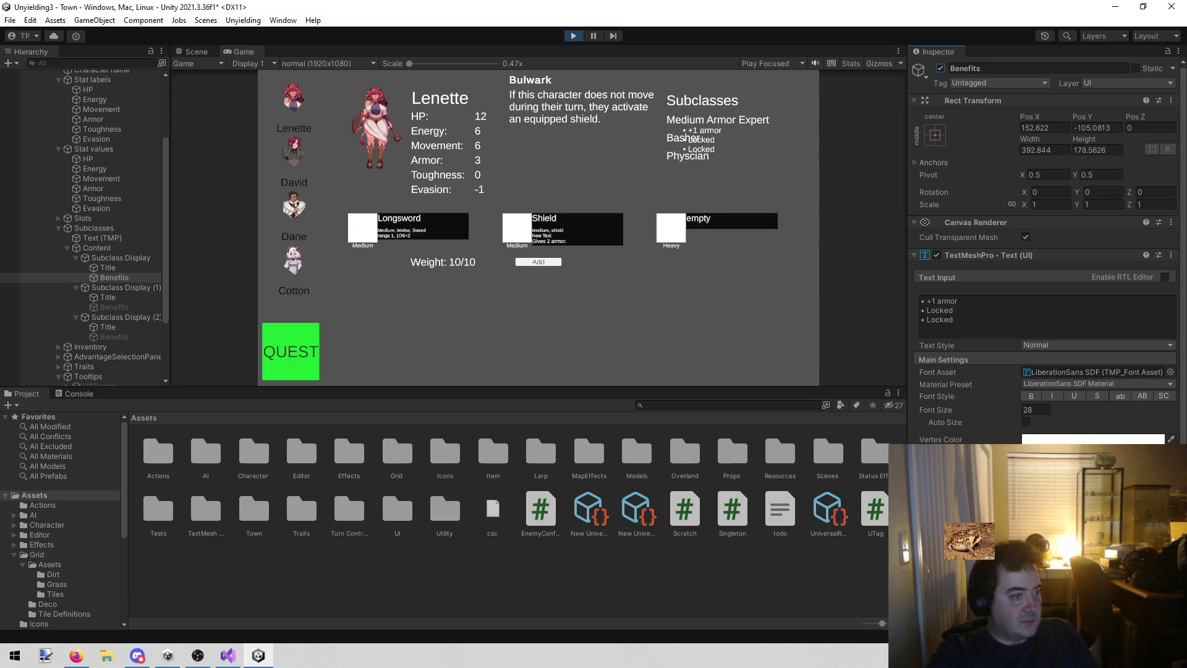
pyautogui.hotkey('alt', 'Tab')
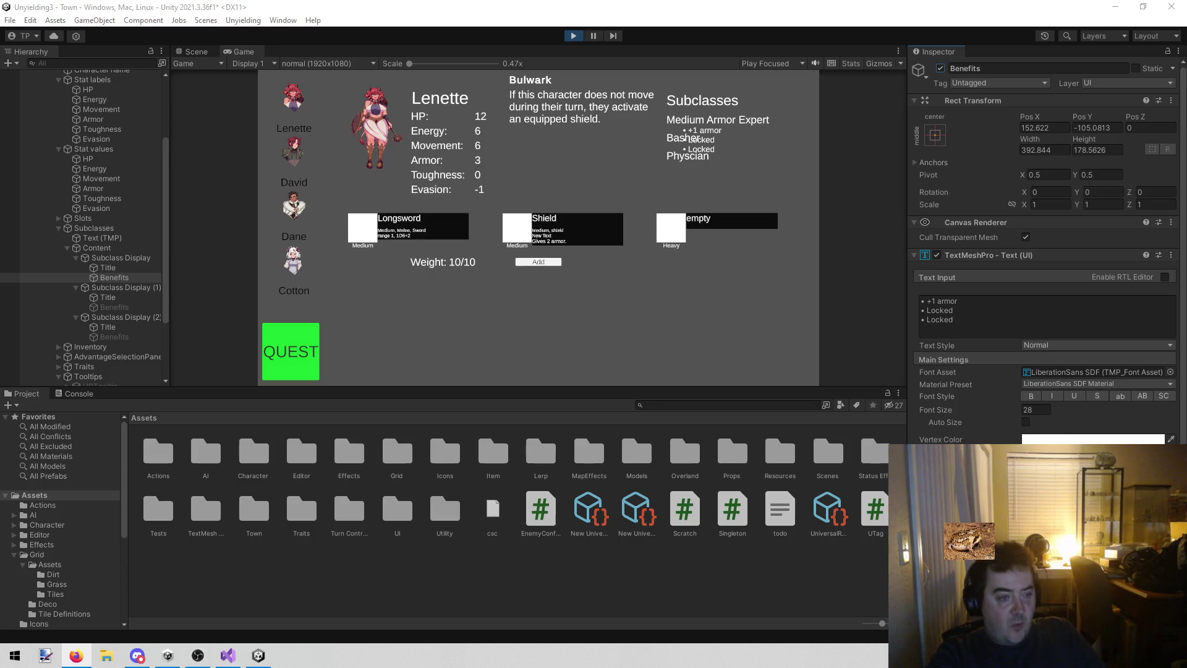
# Deactivate Subclass Display (1) and (2), hiding Basher and Physcian
pyautogui.click(102, 289)
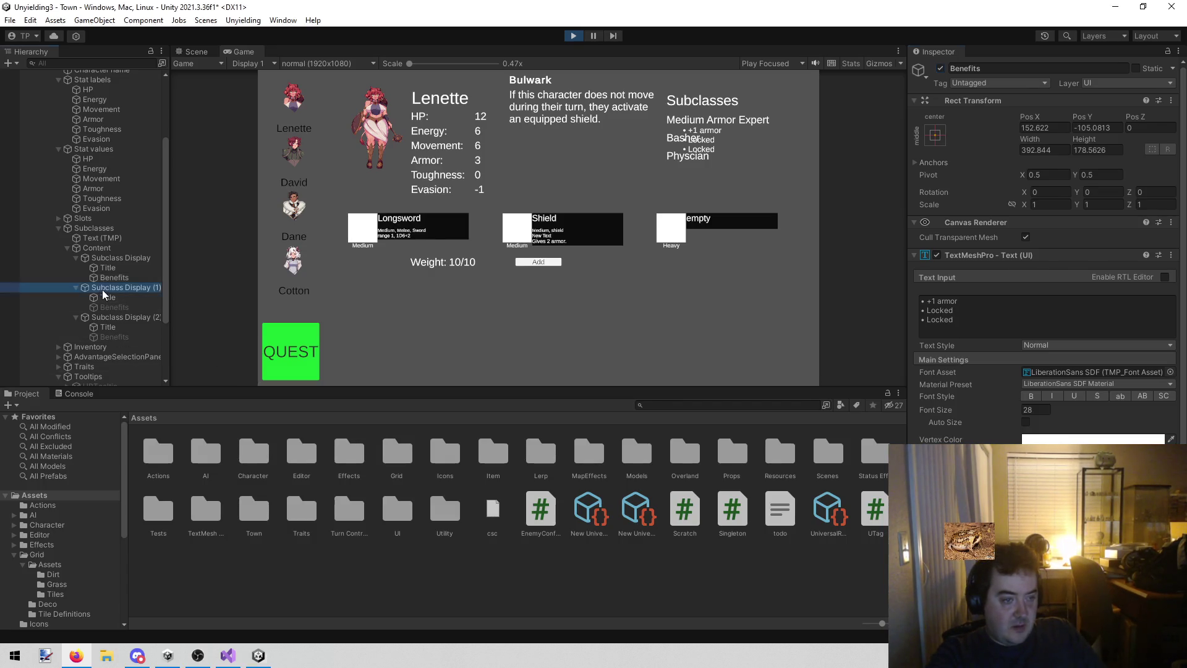
pyautogui.keyDown('shift'); pyautogui.click(126, 316); pyautogui.keyUp('shift')
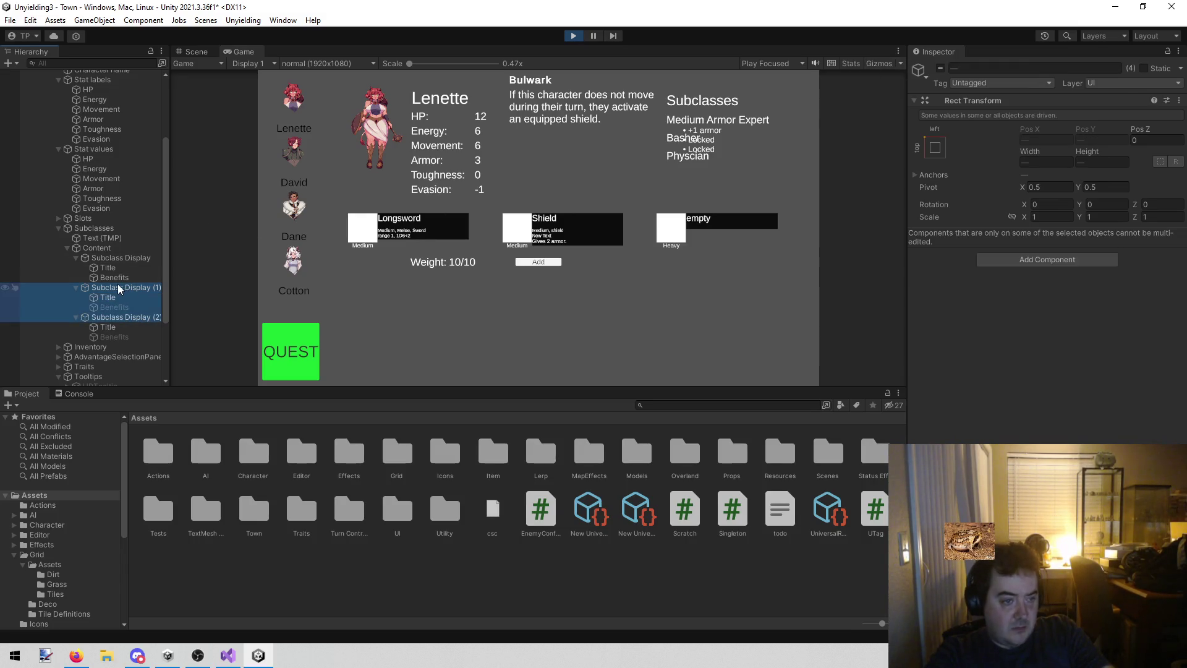
pyautogui.click(140, 286)
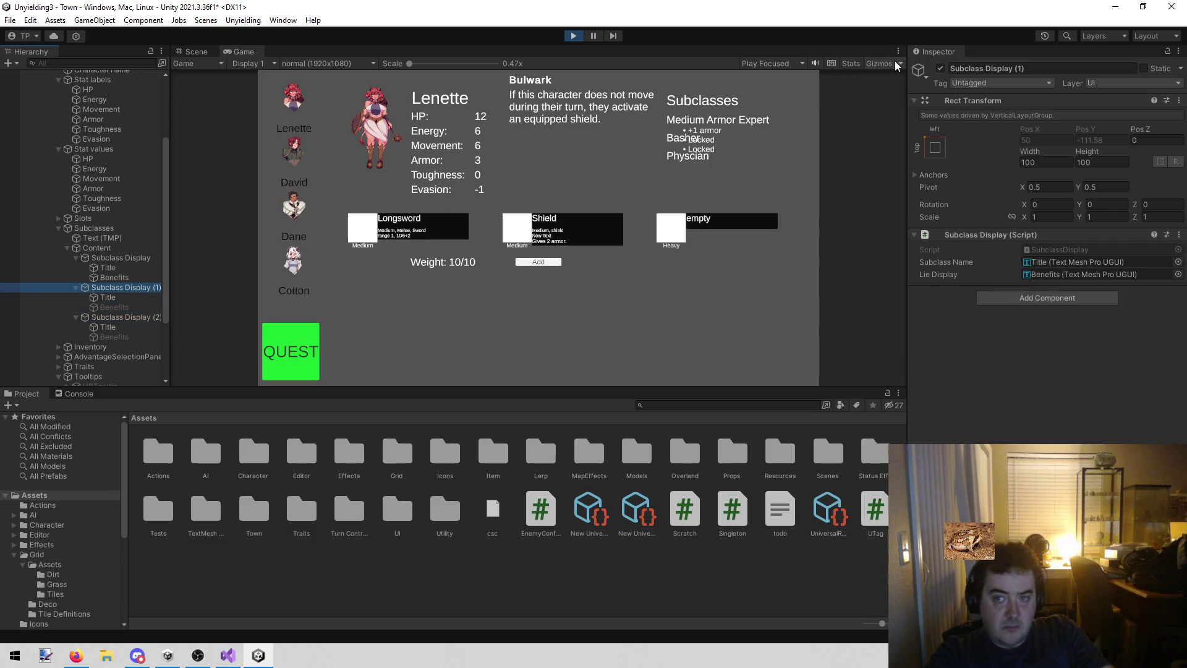
pyautogui.click(940, 68)
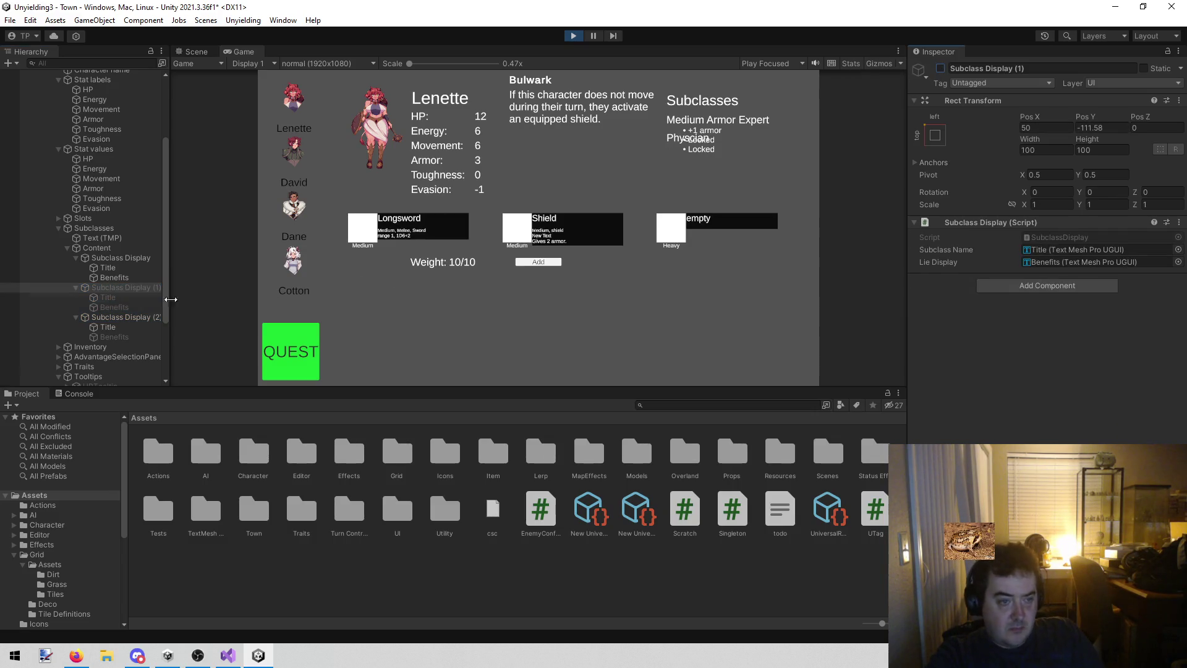
pyautogui.click(95, 320)
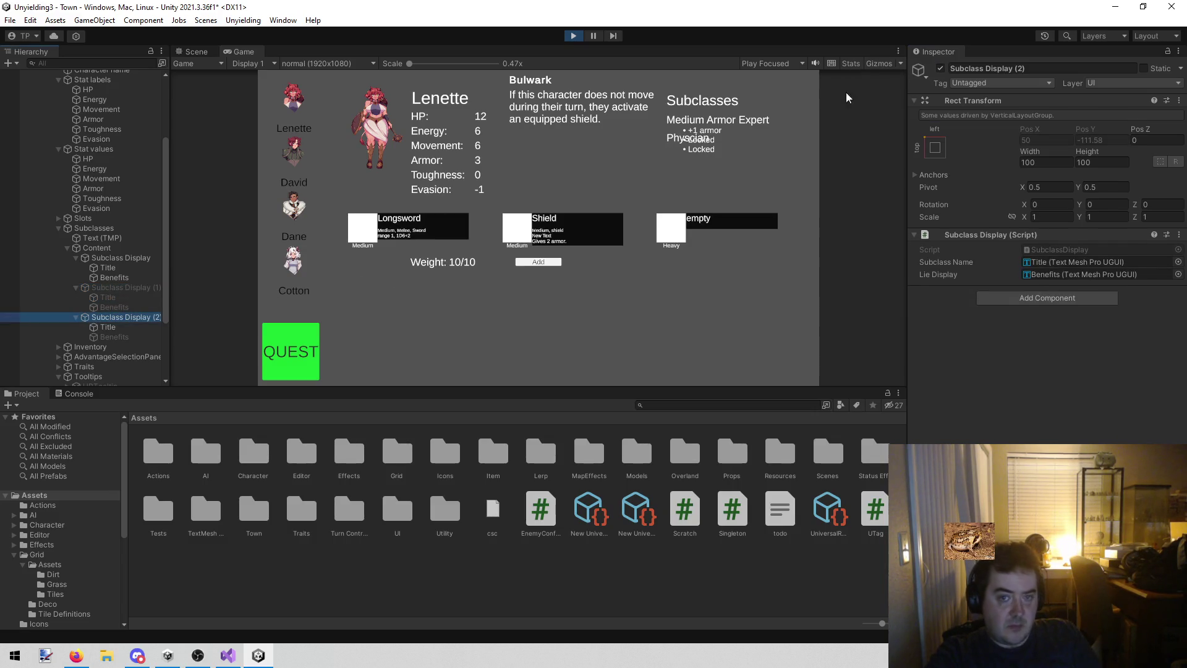
pyautogui.click(945, 69)
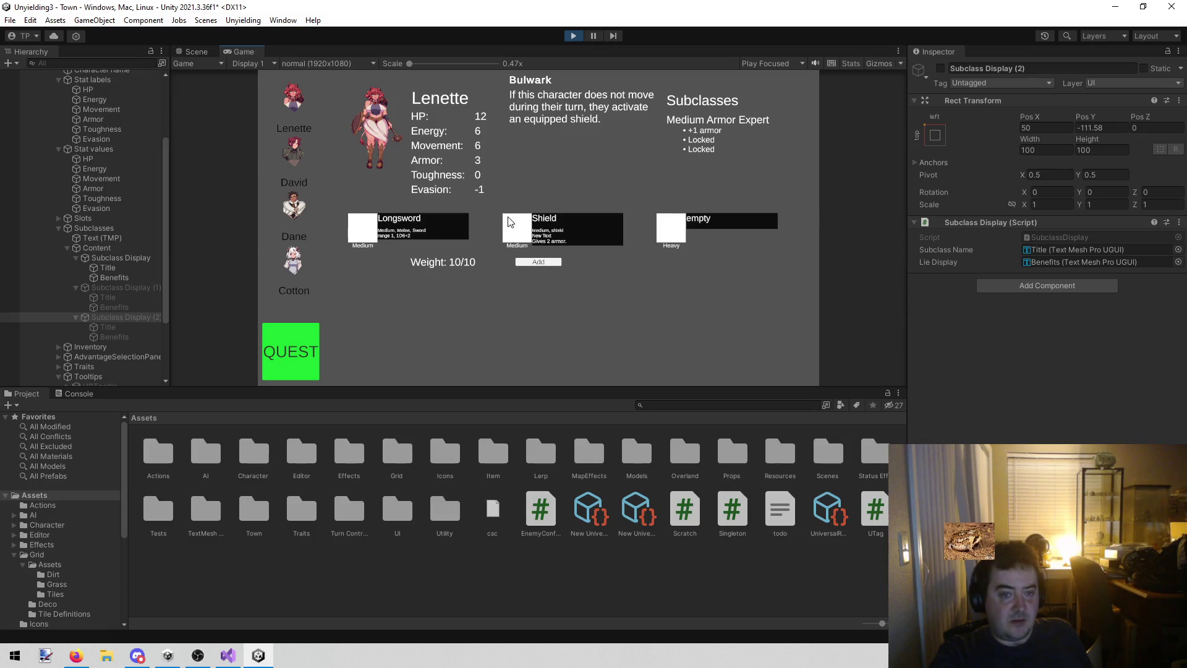
# Exit Play mode, collapse Subclasses in the Hierarchy, and return to Visual Studio
pyautogui.click(573, 36)
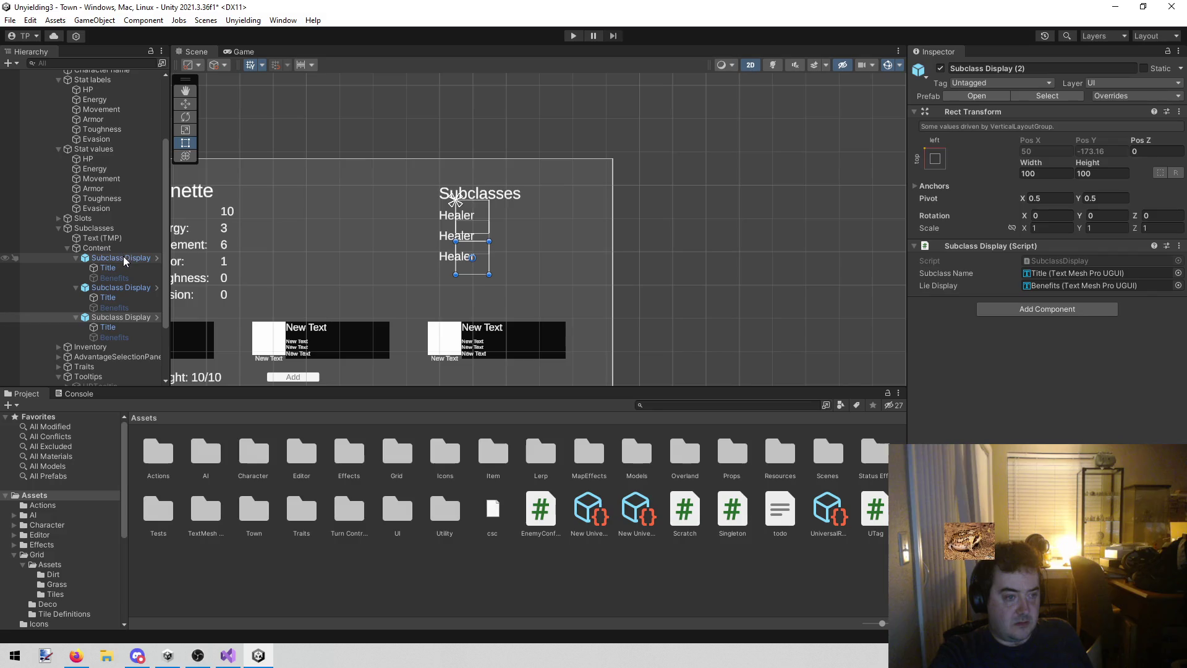
pyautogui.click(59, 228)
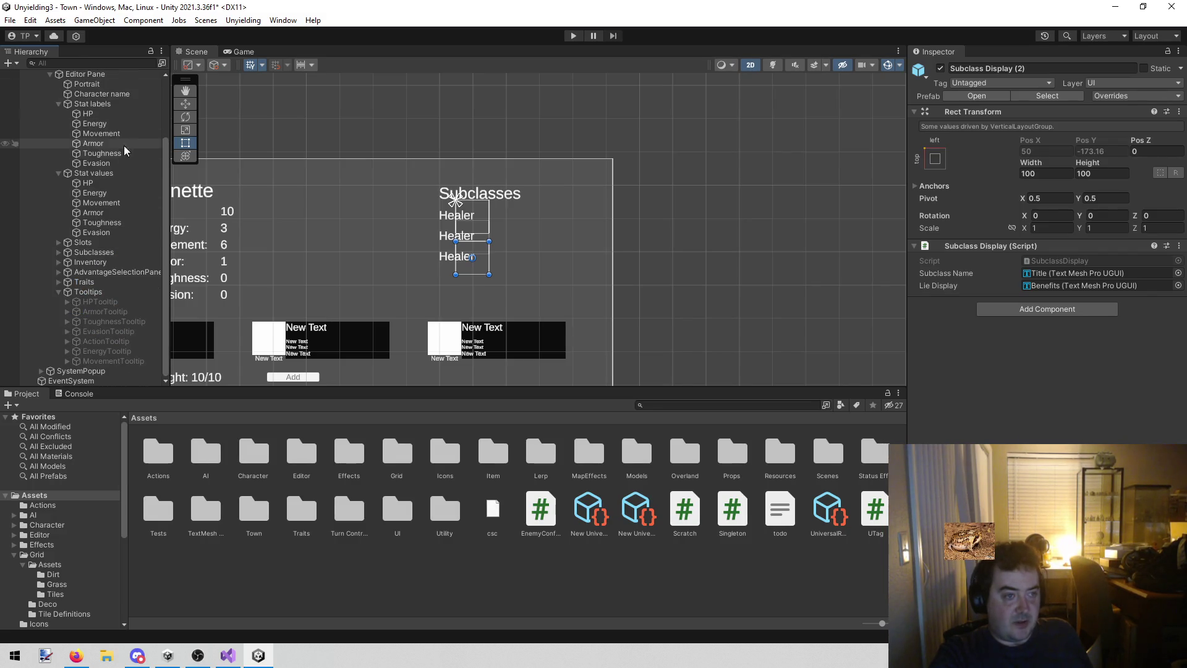
pyautogui.scroll(3, 123, 146)
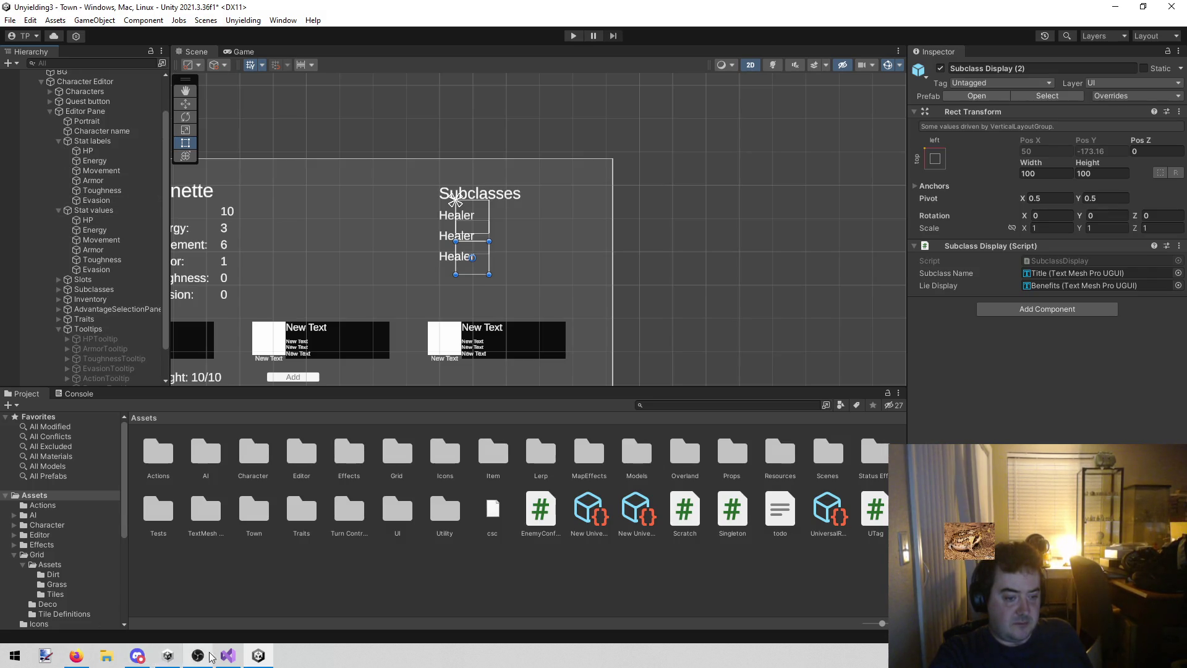
pyautogui.click(228, 655)
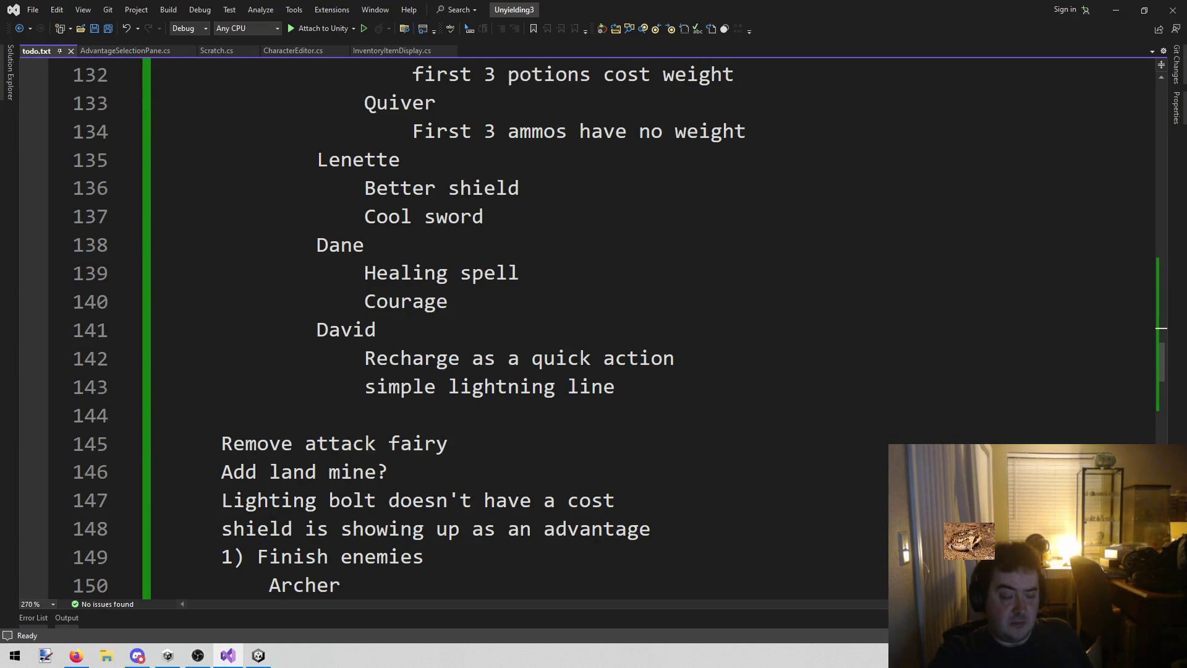
# Insert an indented line 'You broken weapon selection' below the MARCHING ORDERS heading and save todo.txt
pyautogui.scroll(4, 421, 443)
pyautogui.scroll(3, 421, 443)
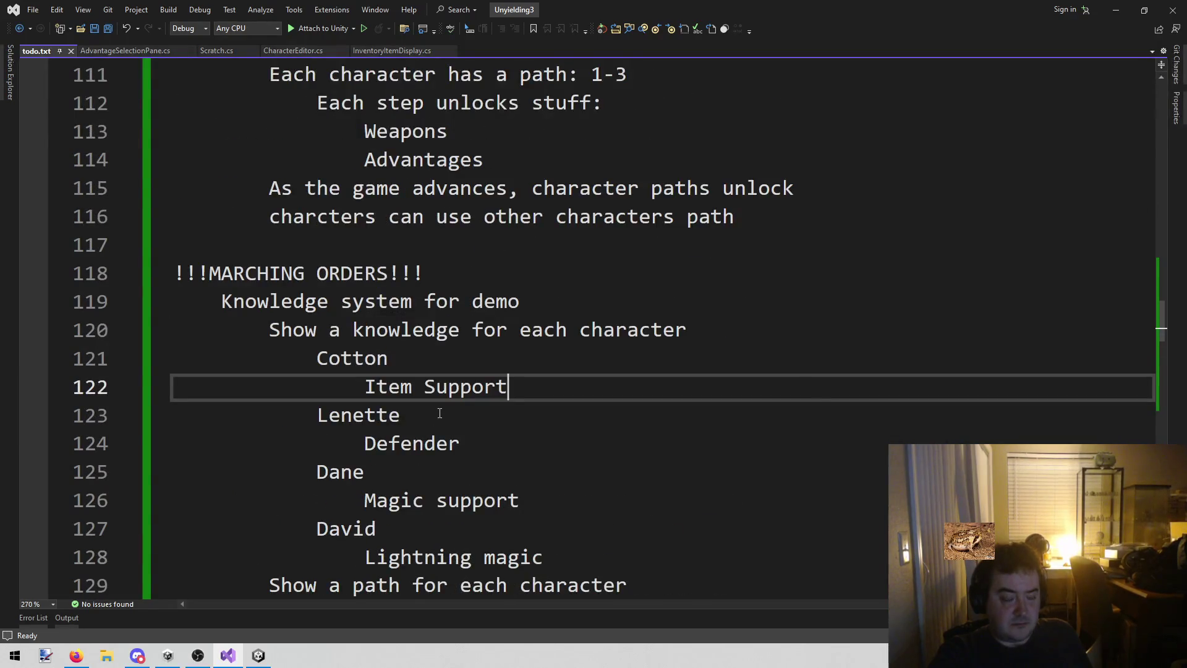
pyautogui.scroll(3, 441, 413)
pyautogui.scroll(1, 440, 413)
pyautogui.scroll(-3, 443, 413)
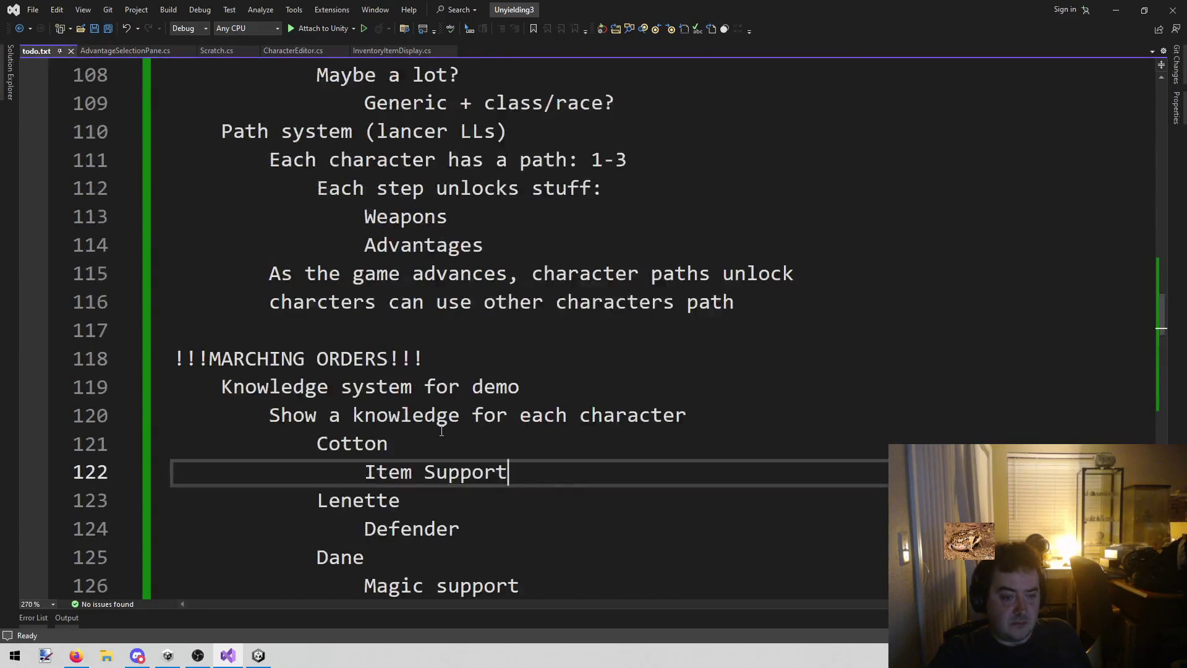
pyautogui.click(452, 355)
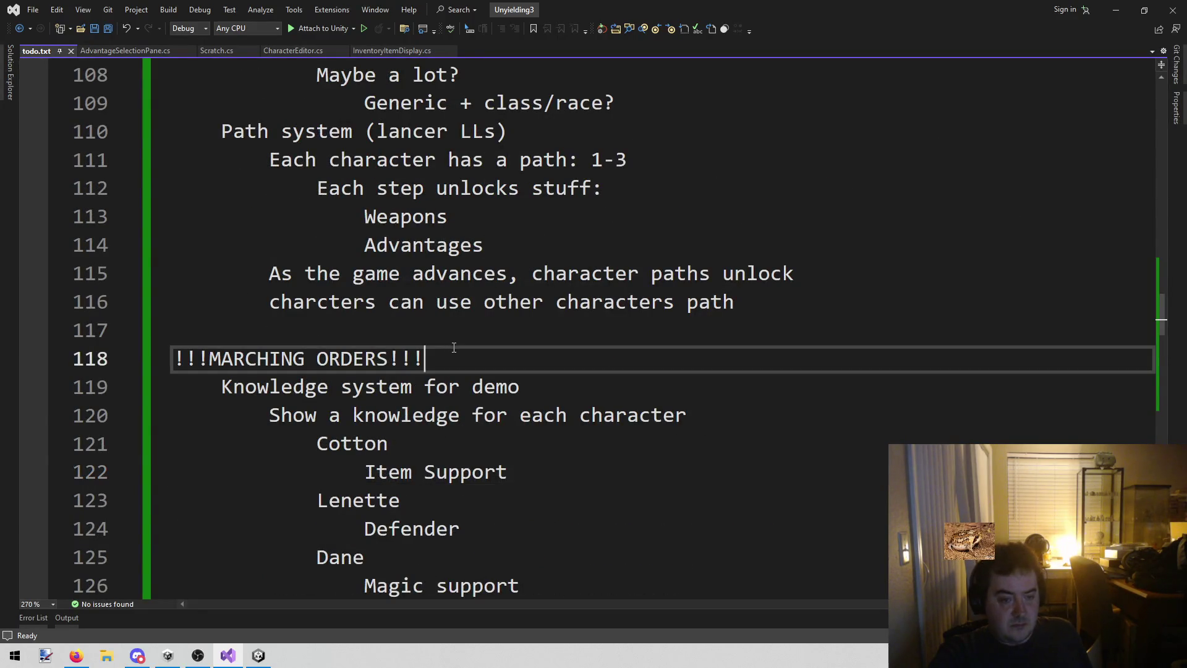
pyautogui.press('Return')
pyautogui.press('Tab')
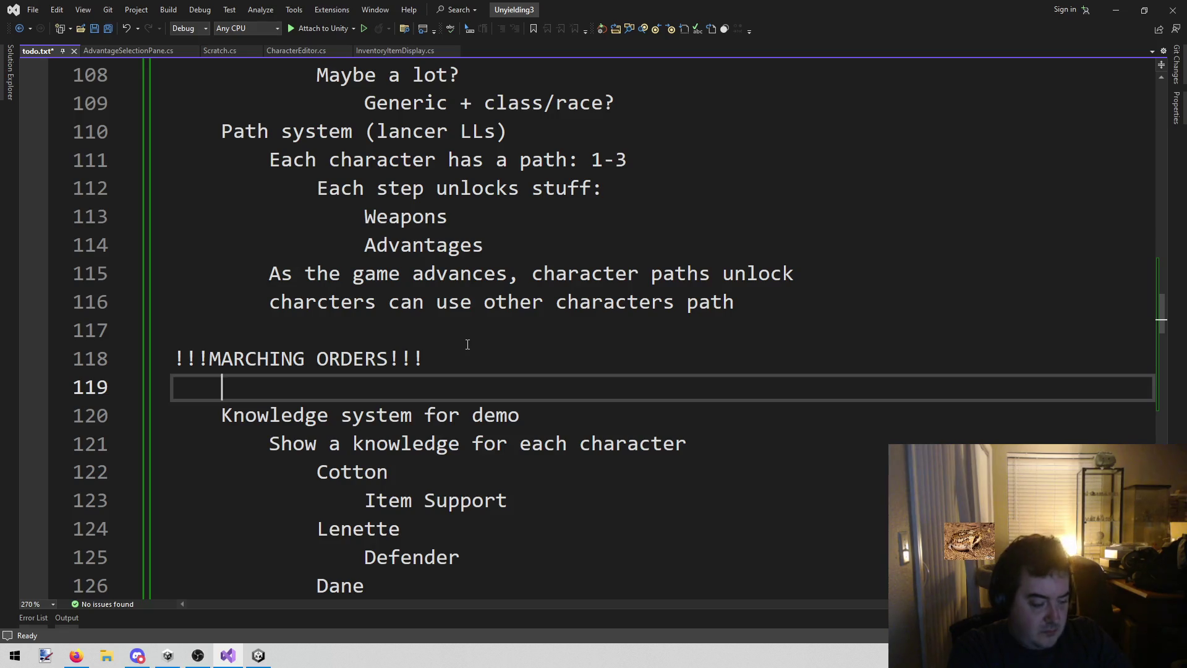
pyautogui.write('You broken weapon selecti')
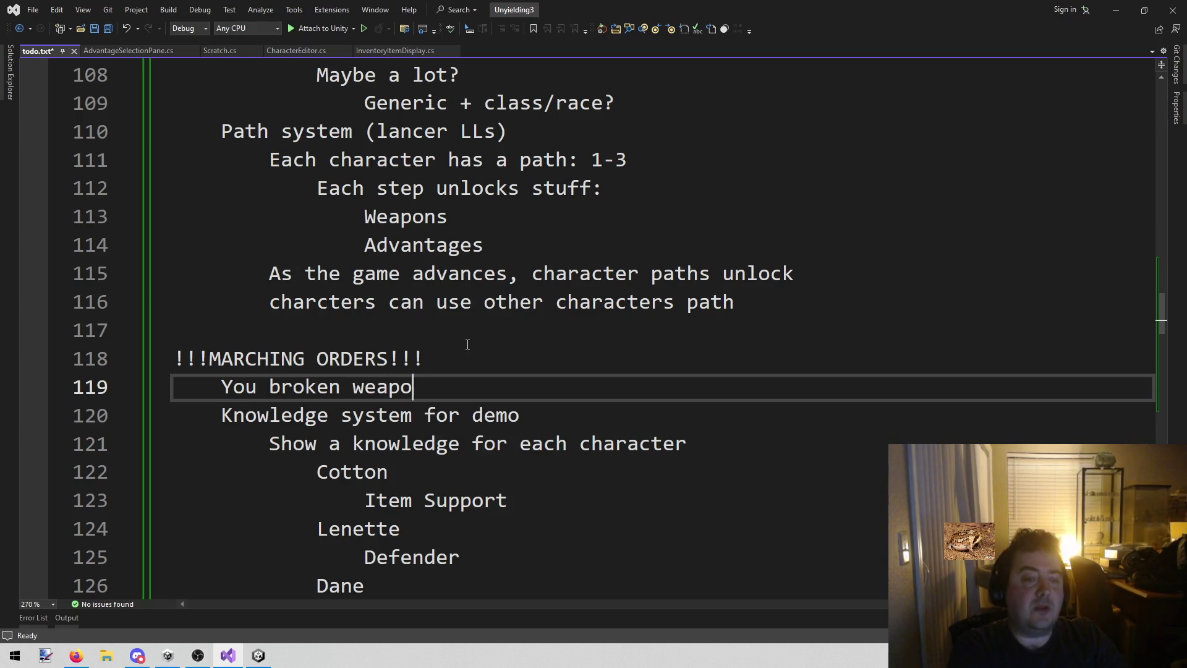
pyautogui.write('on')
pyautogui.hotkey('ctrl', 's')
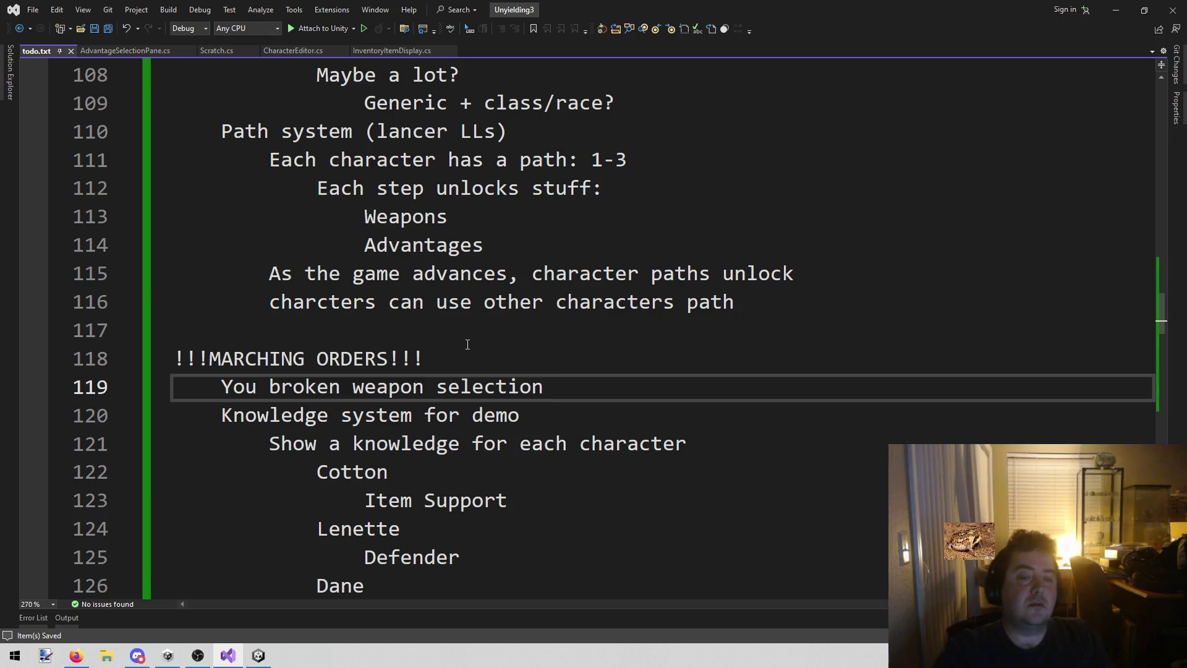
# Look over the web browser page, then return focus to the todo list
pyautogui.hotkey('alt', 'Tab')
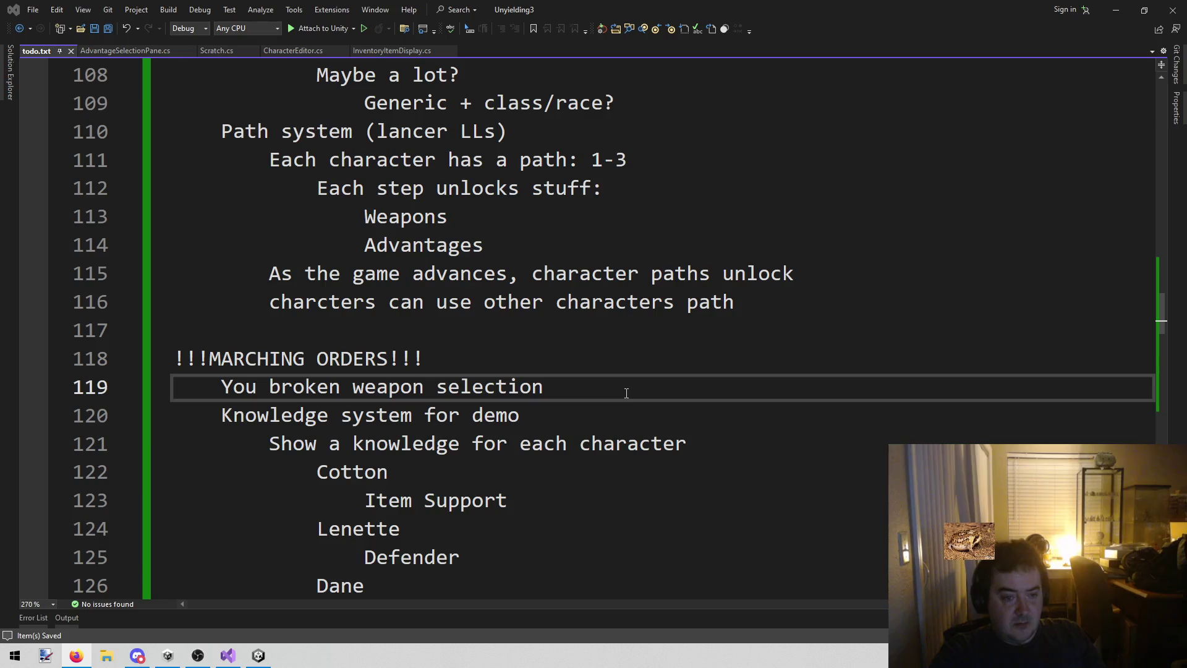
pyautogui.scroll(-2, 624, 392)
pyautogui.scroll(-3, 625, 392)
pyautogui.scroll(2, 617, 386)
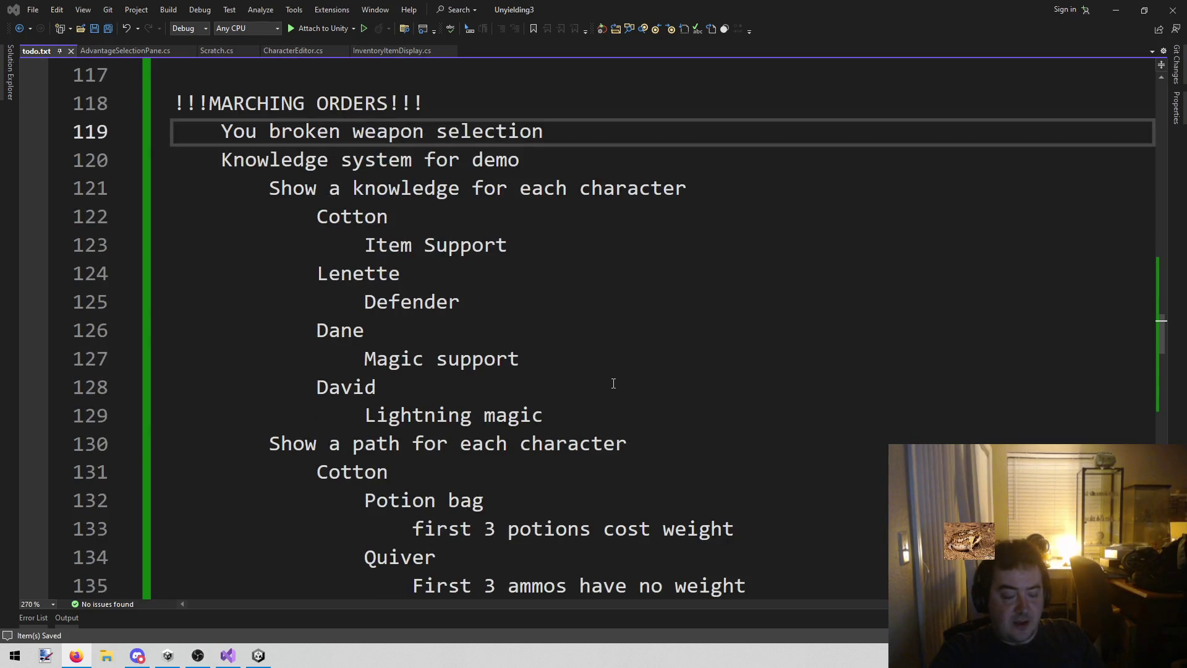
pyautogui.click(610, 385)
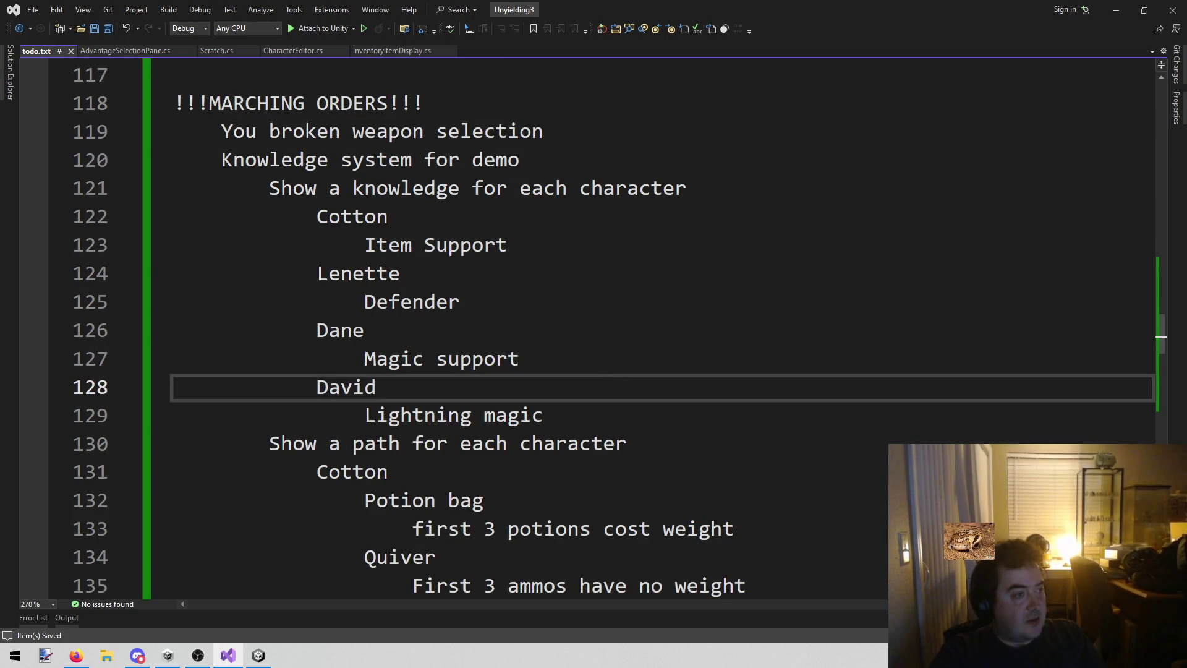